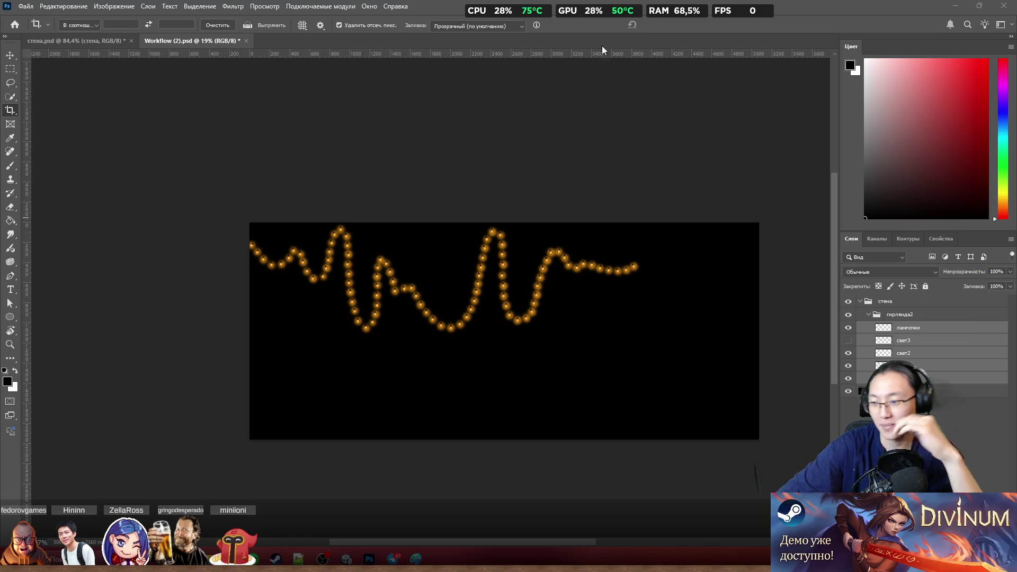
scroll(538, 266, "up", 1)
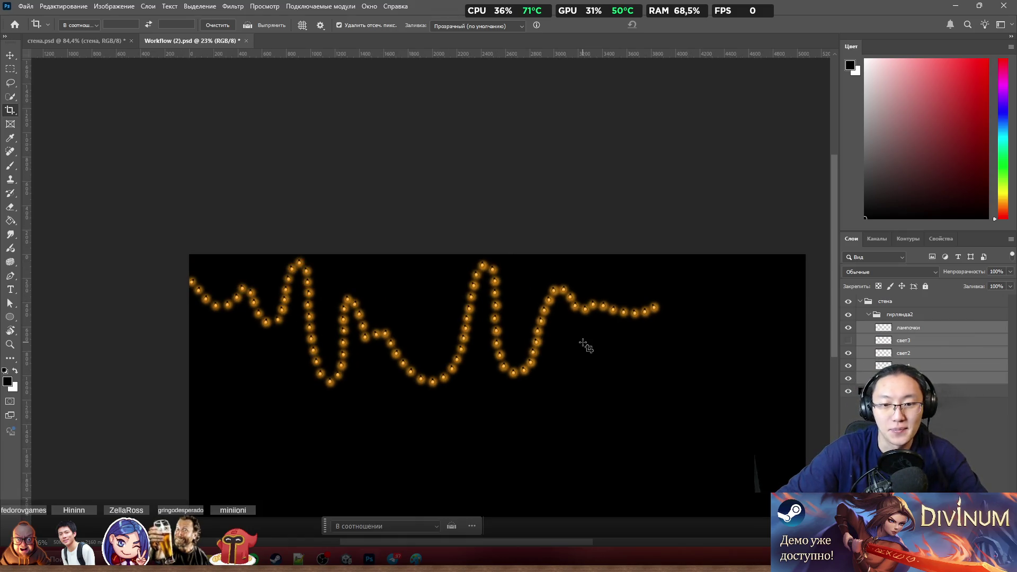
scroll(458, 375, "up", 2)
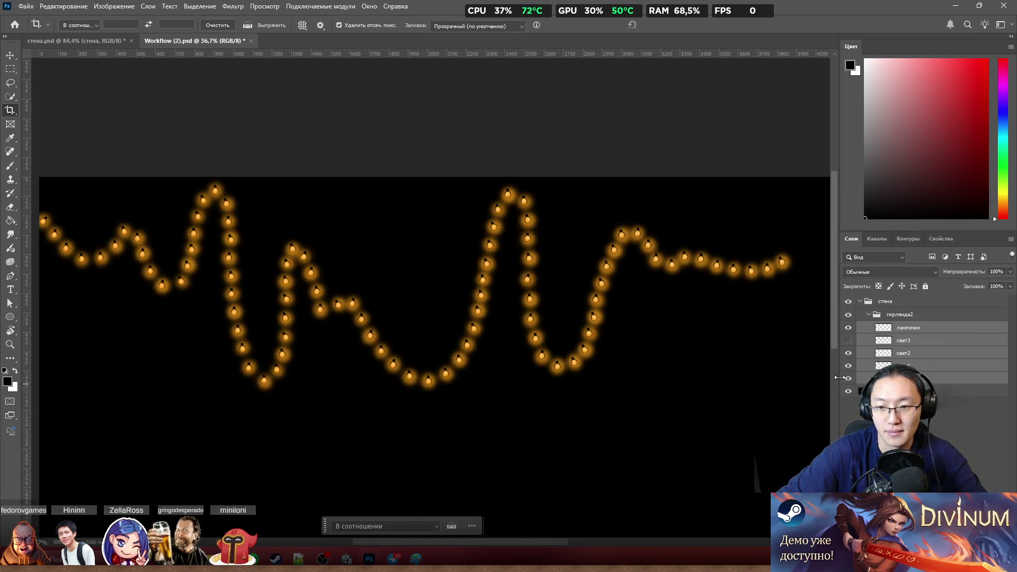
Step: Select the свет1 light-string and bulb garland layers in the Layers panel, undoing a stray background shift
left_click(848, 341)
scroll(569, 342, "left", 3)
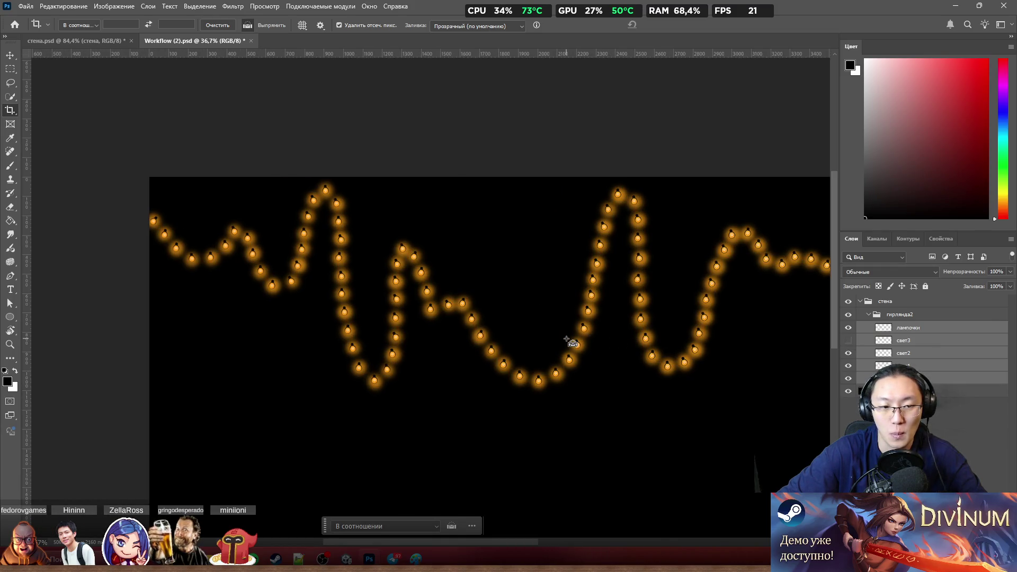
scroll(487, 293, "down", 3)
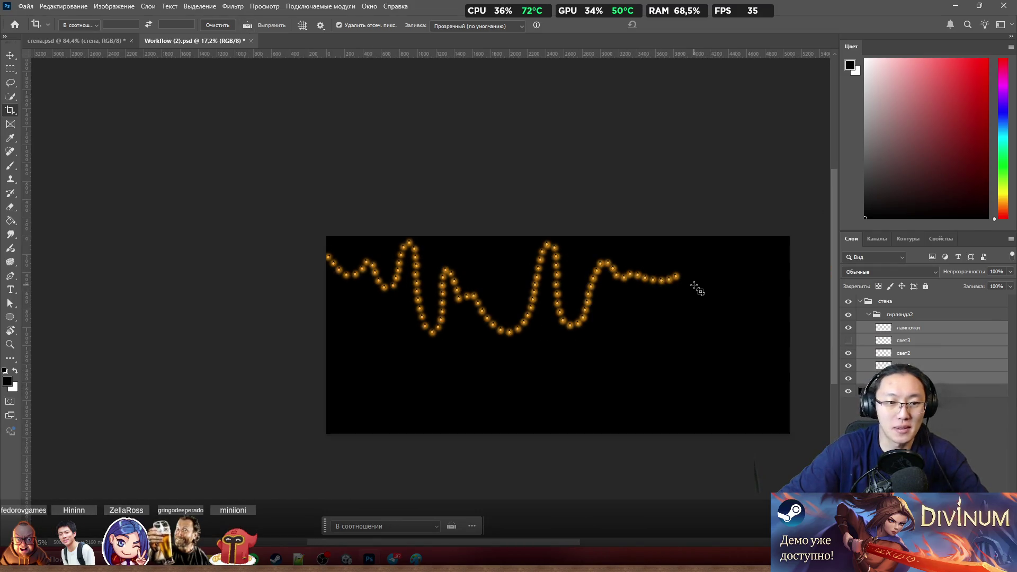
left_click(12, 56)
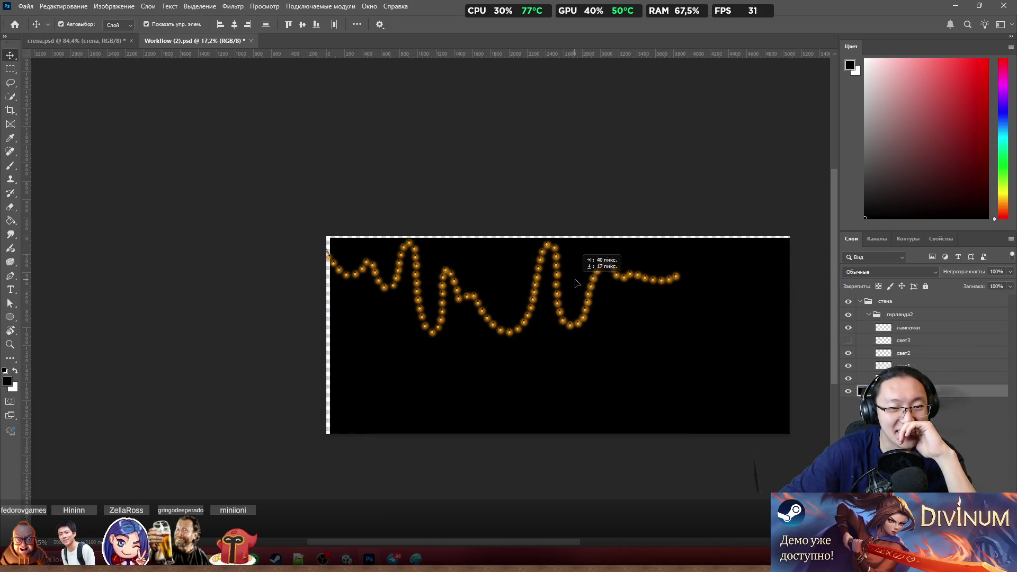
left_click_drag(574, 282, 602, 273)
key("ctrl+z")
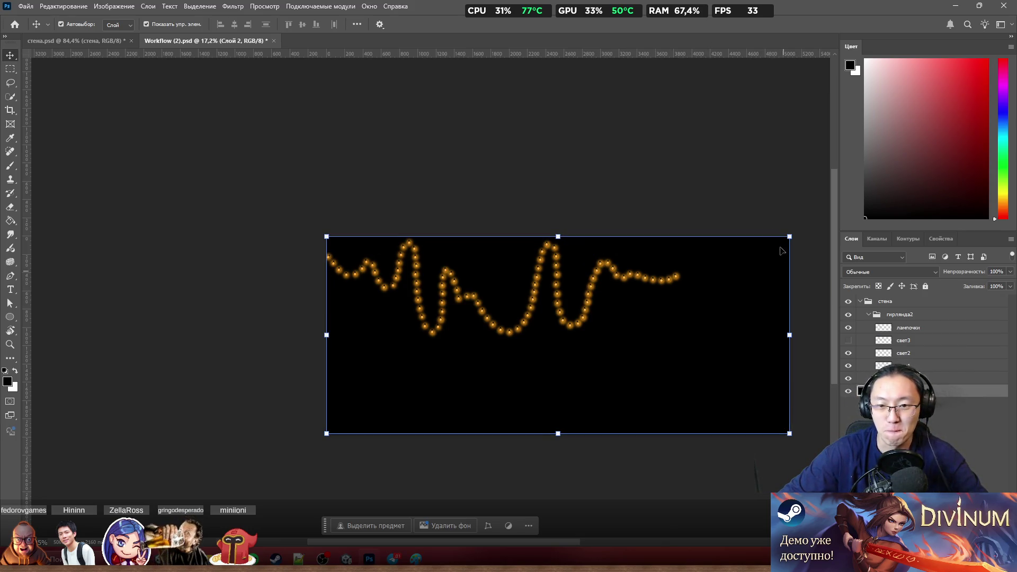
left_click(736, 191)
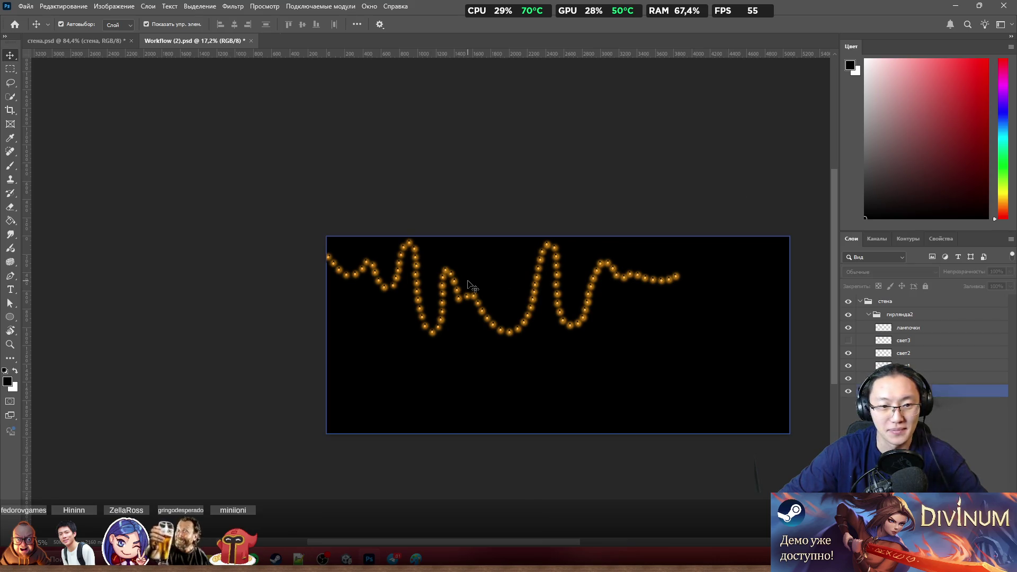
scroll(540, 278, "up", 2)
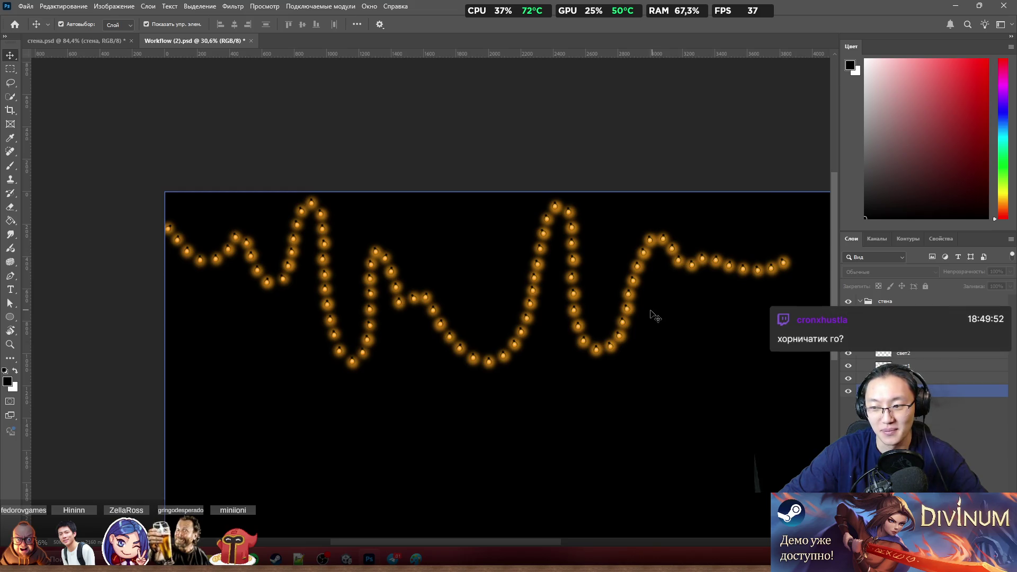
scroll(443, 304, "right", 5)
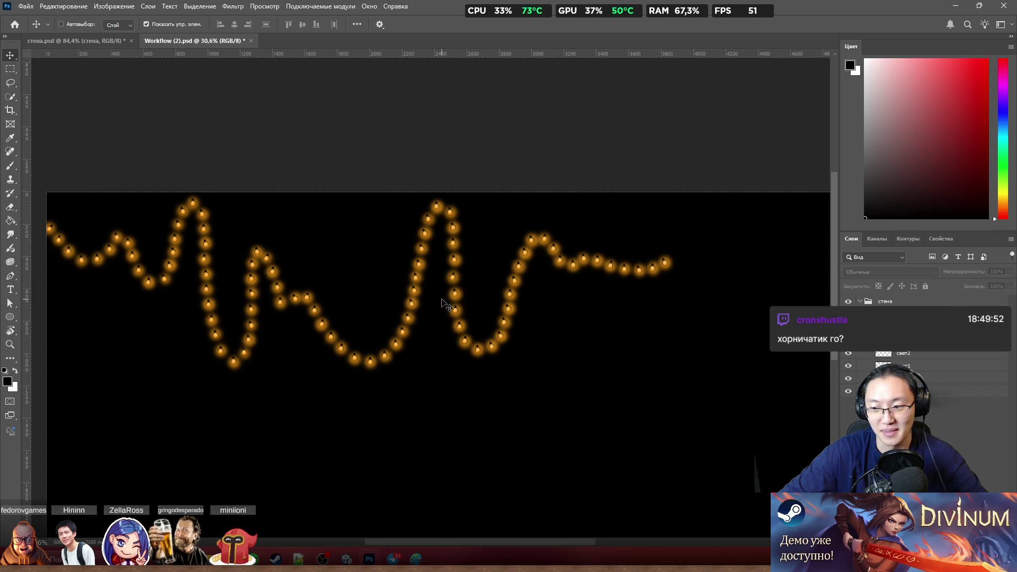
scroll(443, 304, "down", 1)
scroll(454, 295, "down", 1)
scroll(404, 295, "up", 2)
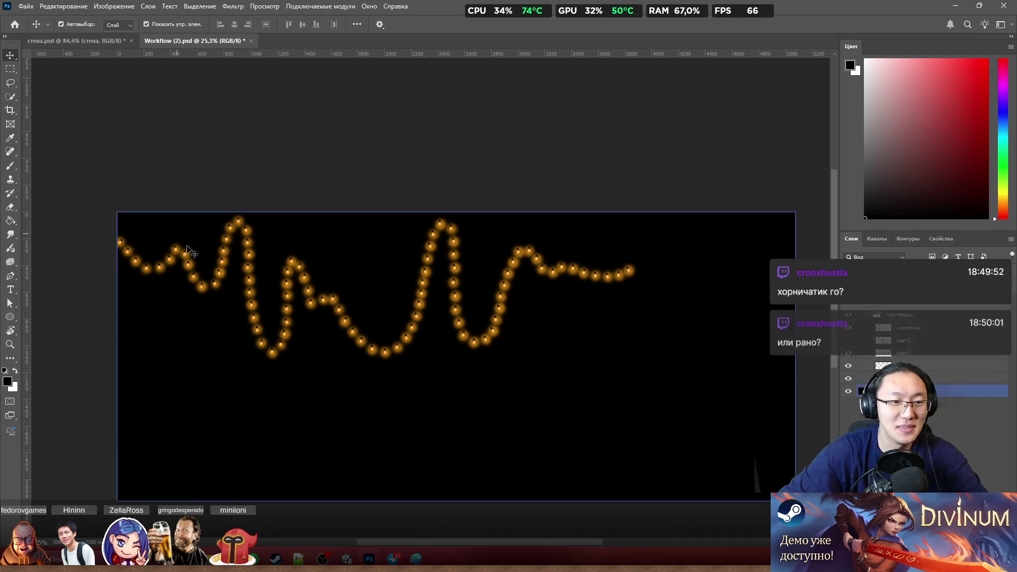
left_click(224, 274)
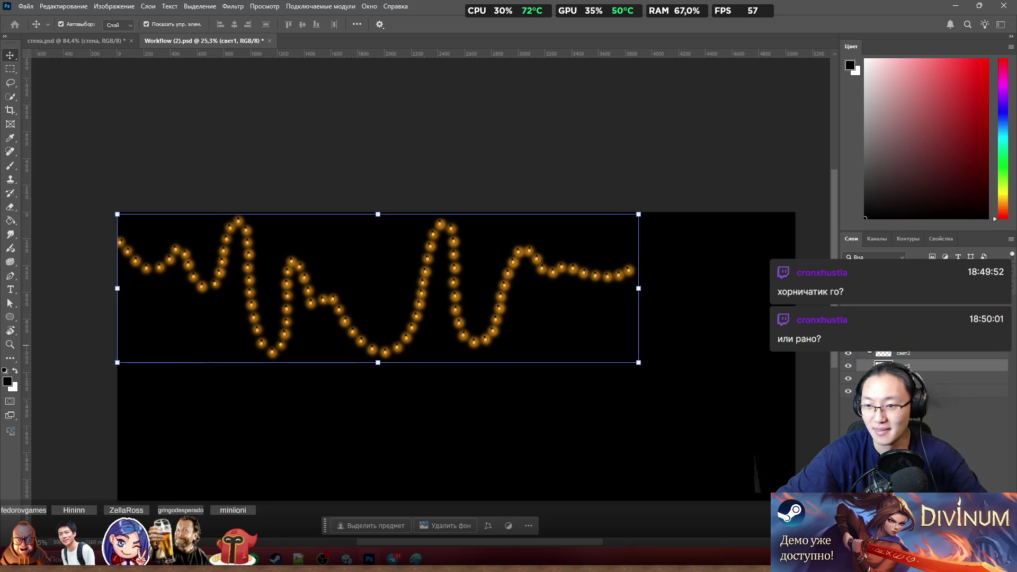
left_click(912, 355, "shift")
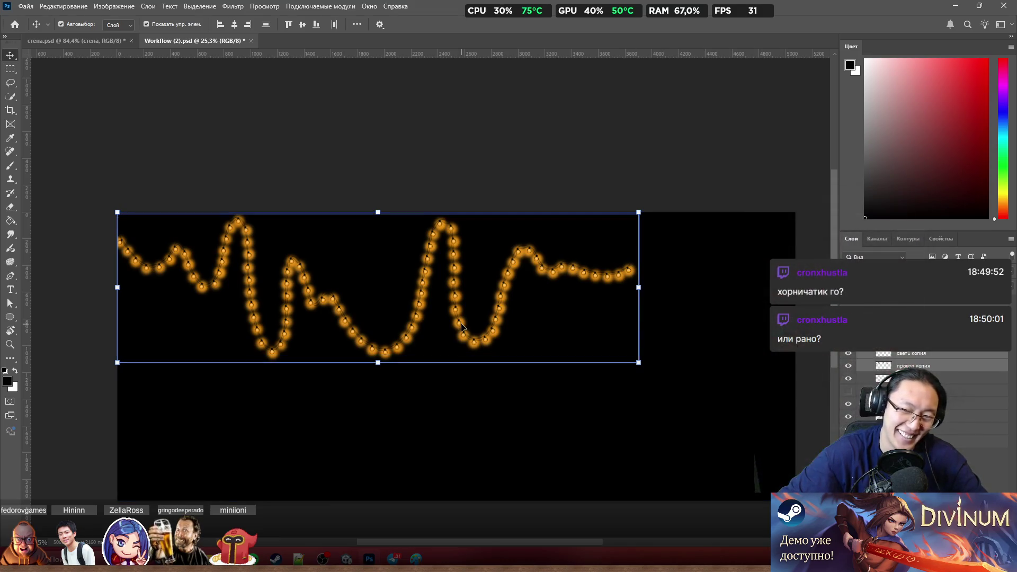
Step: Duplicate the garland layers to the right, then discard the offset copy's move
mouse_move(464, 329)
left_mouse_down()
mouse_move(624, 403)
mouse_move(648, 211)
mouse_move(476, 385)
mouse_move(765, 325)
left_mouse_up()
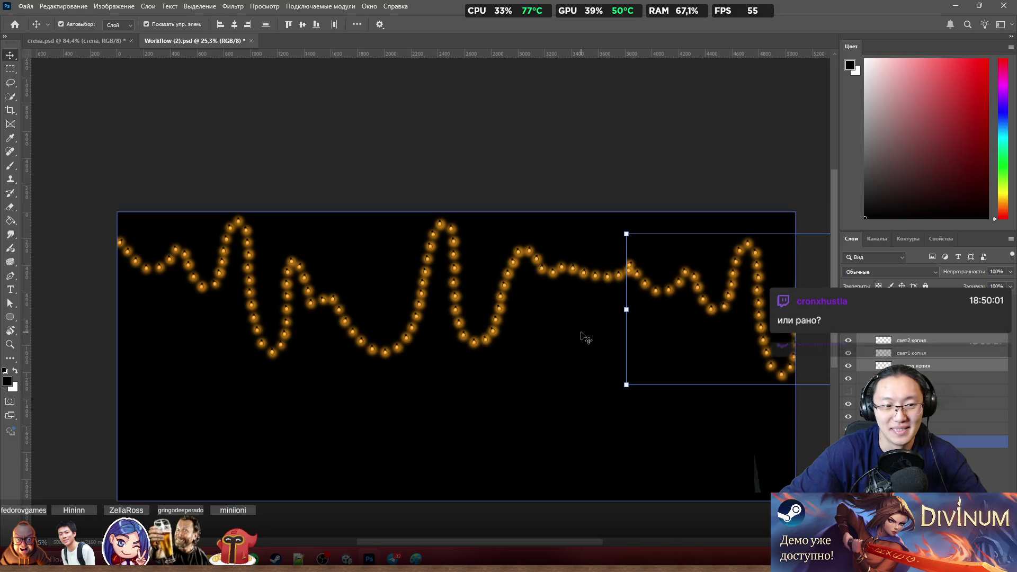
scroll(479, 313, "down", 2)
scroll(588, 266, "up", 2, "alt")
scroll(760, 192, "up", 1)
scroll(677, 261, "up", 2)
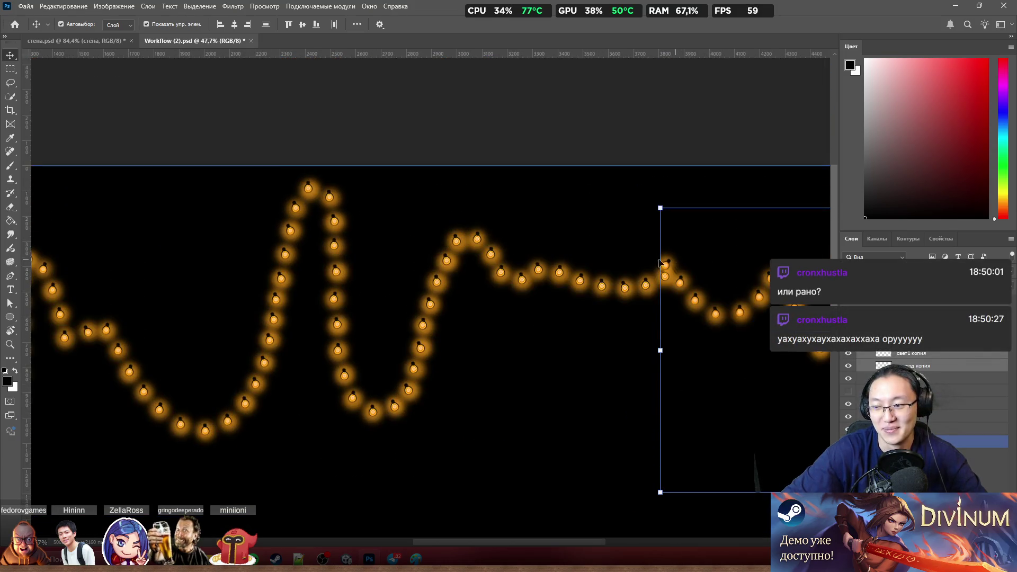
scroll(557, 262, "up", 1)
scroll(488, 268, "right", 2)
scroll(477, 284, "right", 3)
scroll(481, 319, "right", 3)
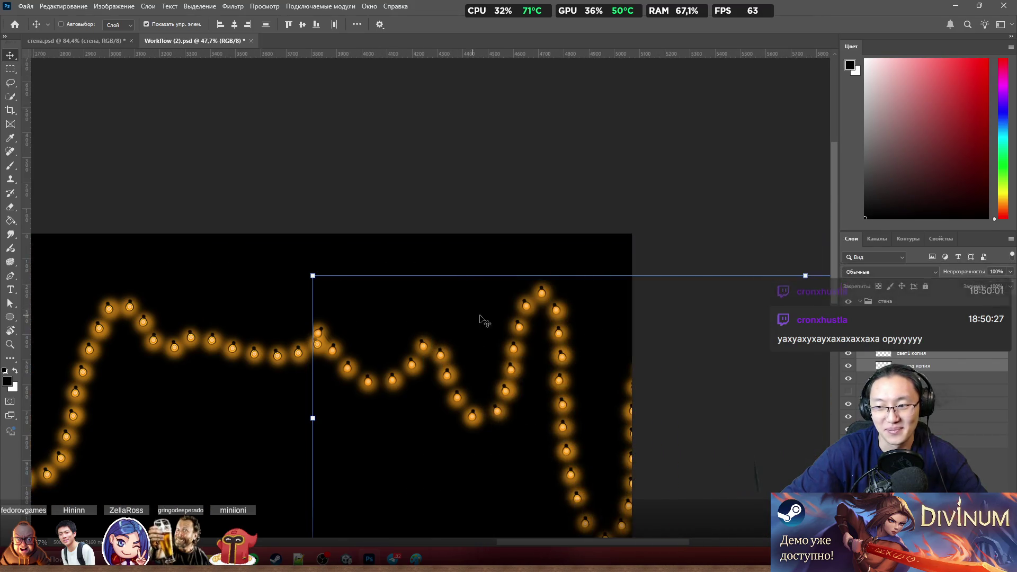
left_click_drag(425, 362, 494, 332)
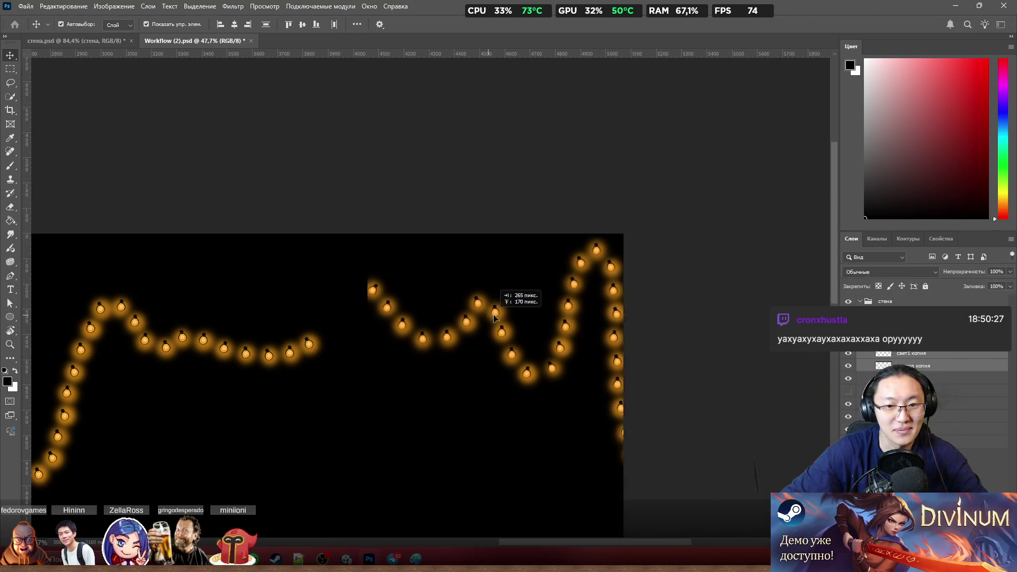
key("Delete")
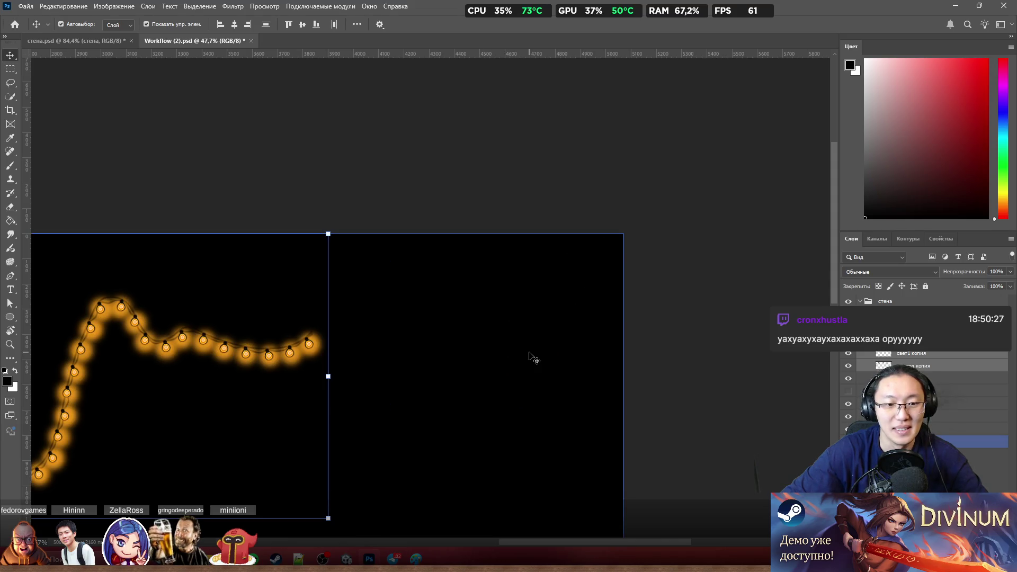
scroll(548, 357, "down", 3)
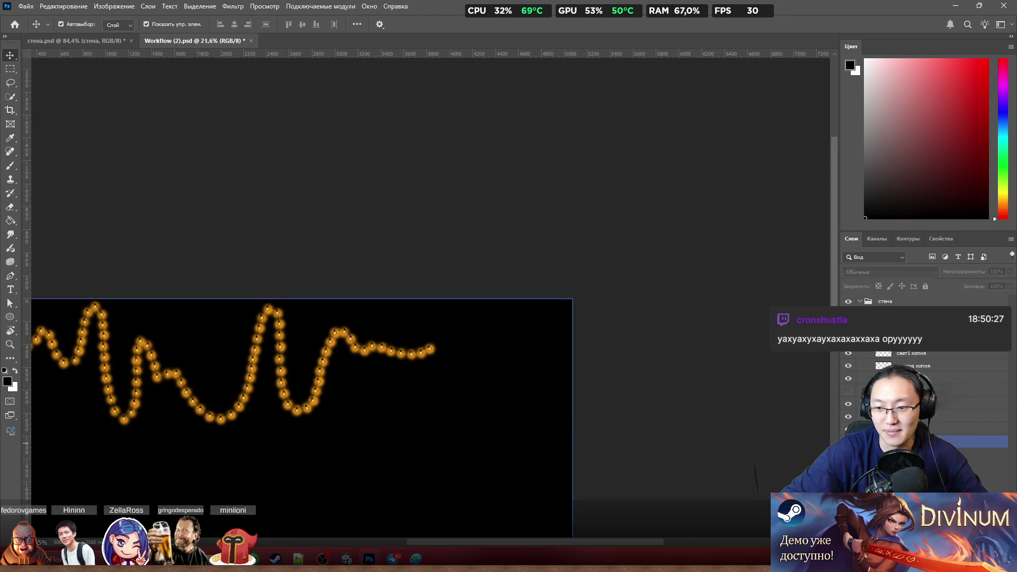
scroll(426, 347, "down", 2)
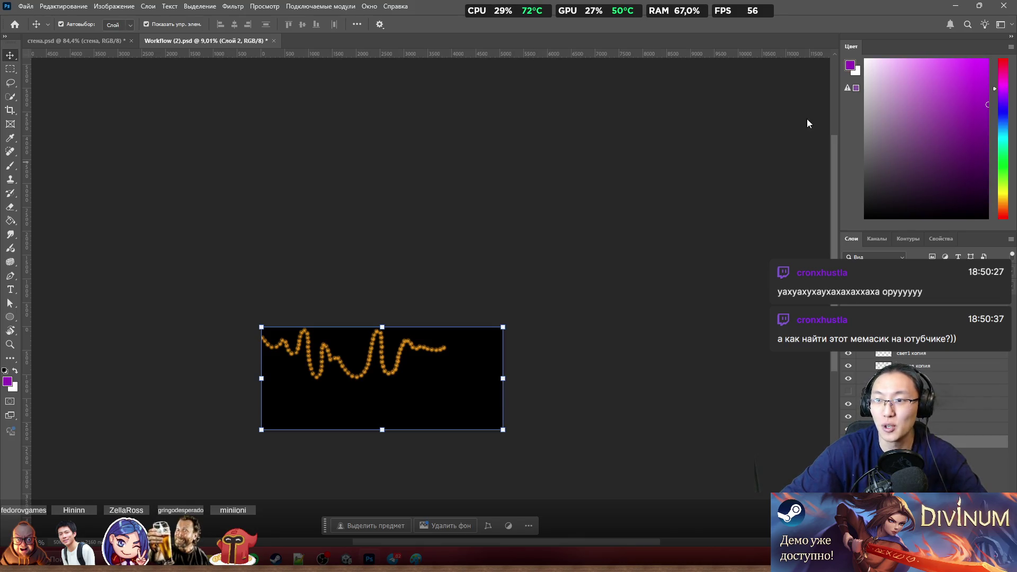
Step: Paint the background purple with a huge brush, extend the canvas rightward with Crop, and fill the new area purple
key("b")
left_click_drag(452, 352, 146, 425)
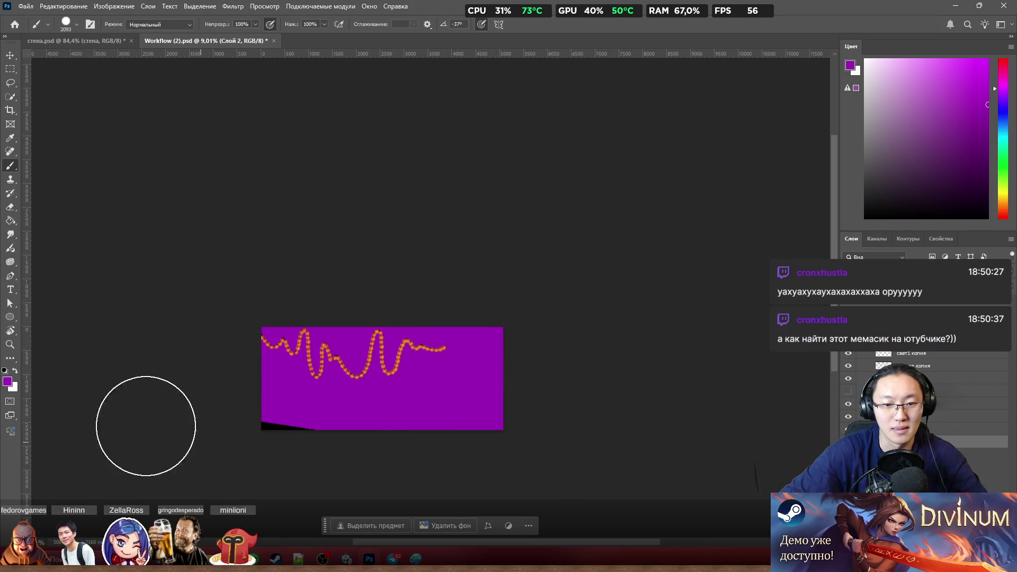
left_click(14, 114)
mouse_move(504, 378)
left_mouse_down()
mouse_move(614, 378)
mouse_move(594, 363)
left_mouse_up()
key("Return")
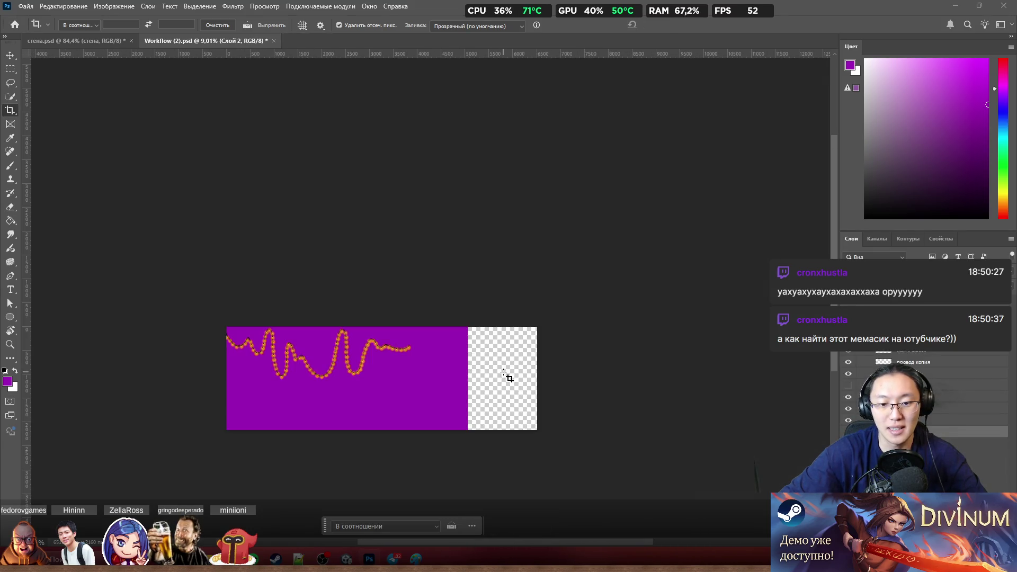
key("b")
left_click_drag(475, 389, 460, 443)
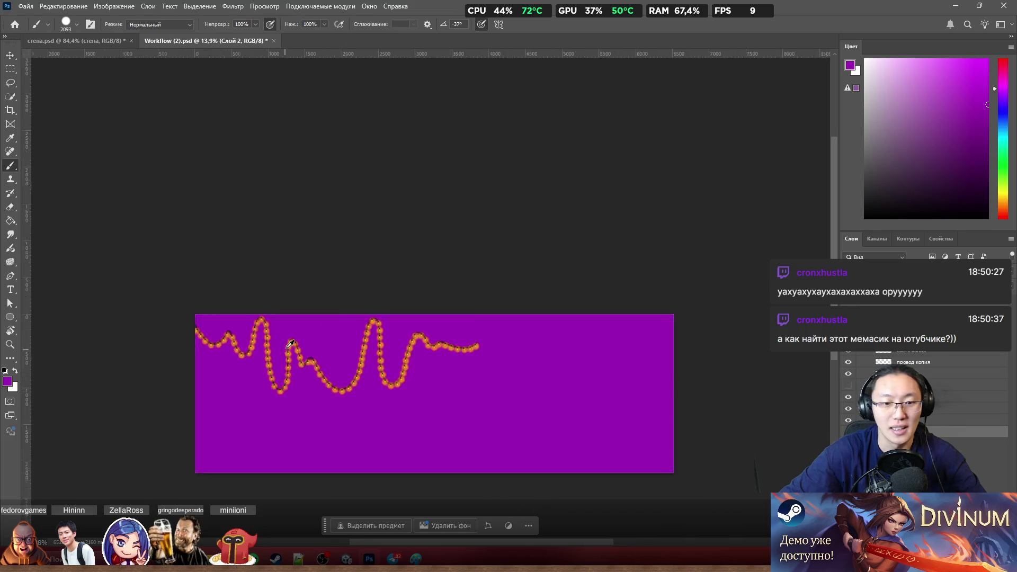
scroll(551, 381, "up", 5)
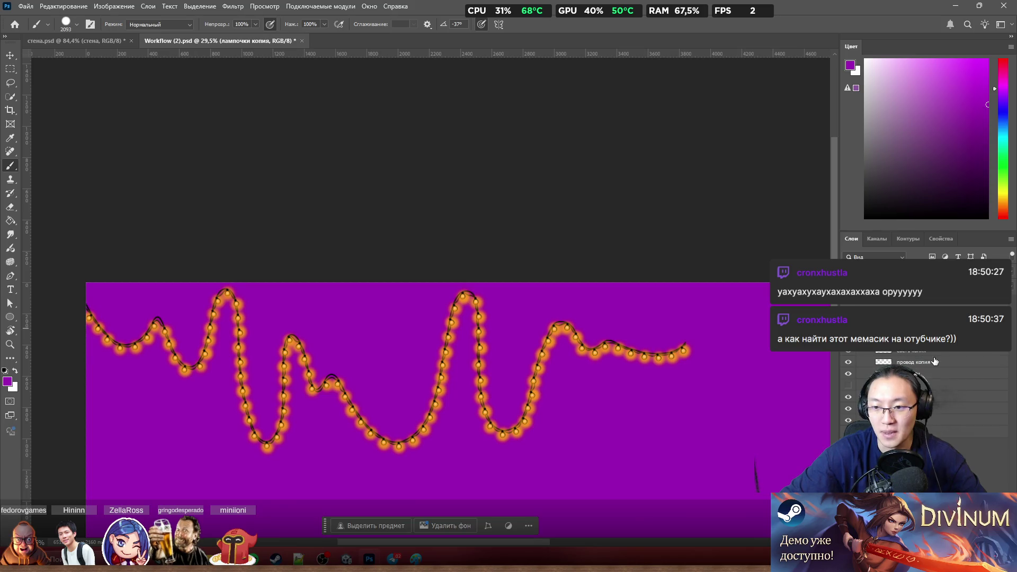
Step: Select the лампочки копия bulbs layer and drag the copied garland toward the right side
left_click(11, 55)
scroll(407, 297, "down", 3)
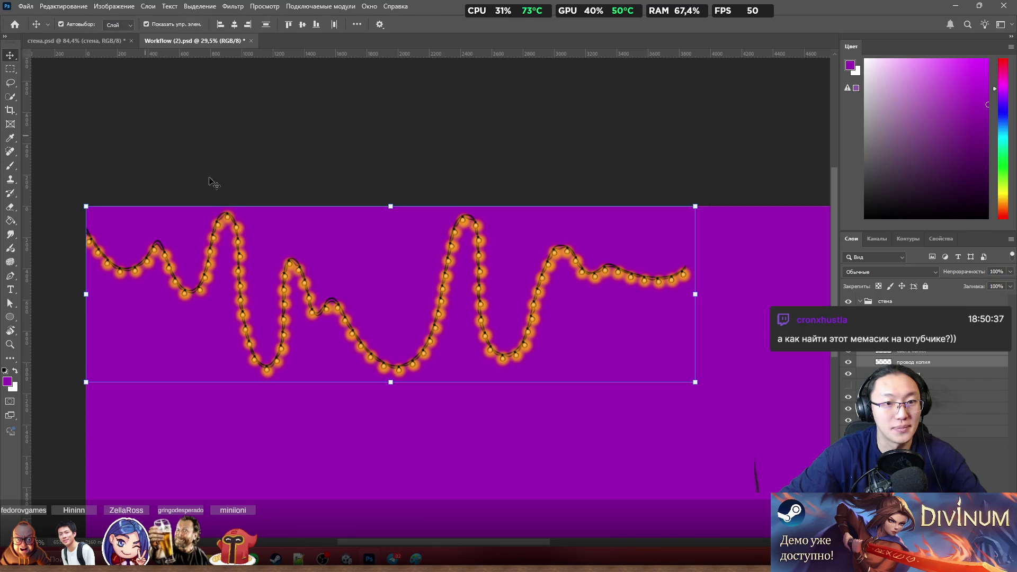
scroll(310, 233, "down", 3)
left_click_drag(286, 253, 589, 253)
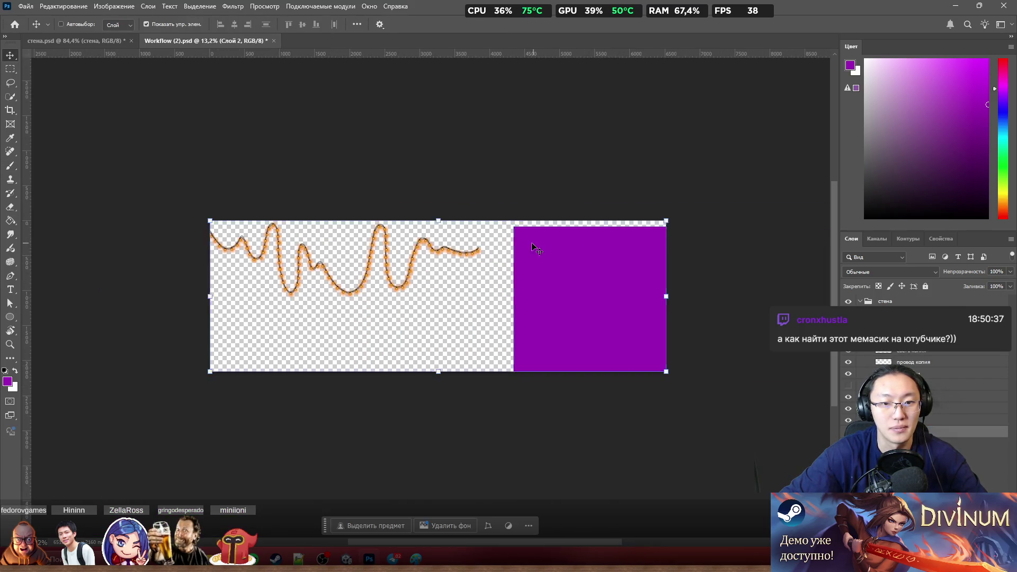
key("ctrl+z")
left_click(914, 355)
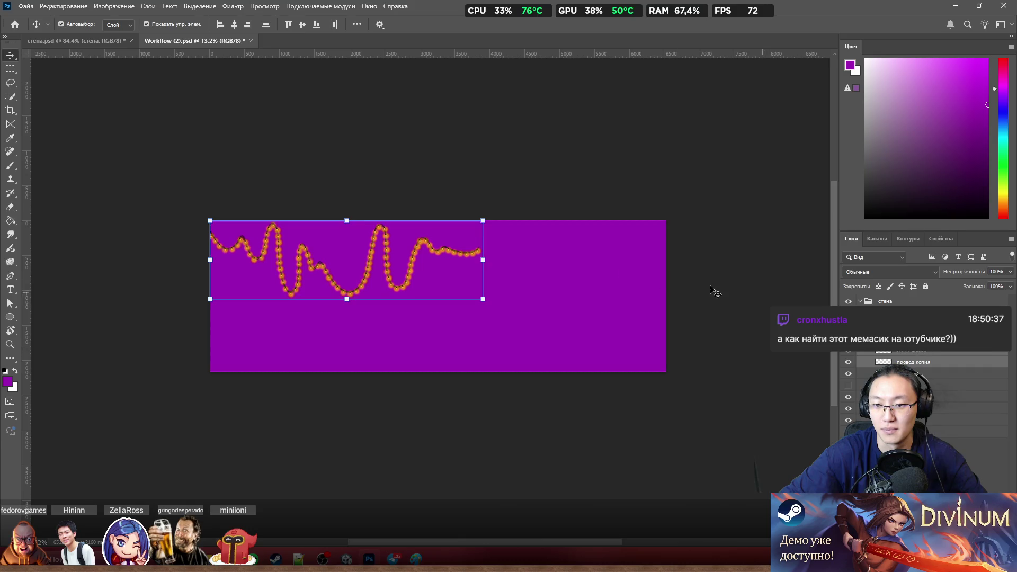
scroll(477, 247, "up", 2)
scroll(476, 247, "up", 1)
scroll(477, 246, "up", 1)
key("ctrl+z")
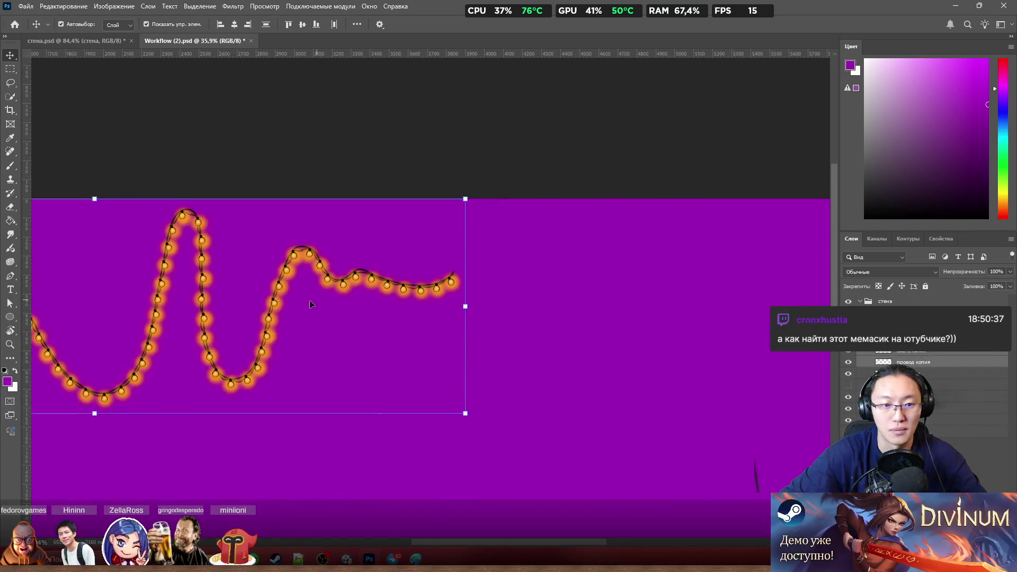
key("ctrl+shift+z")
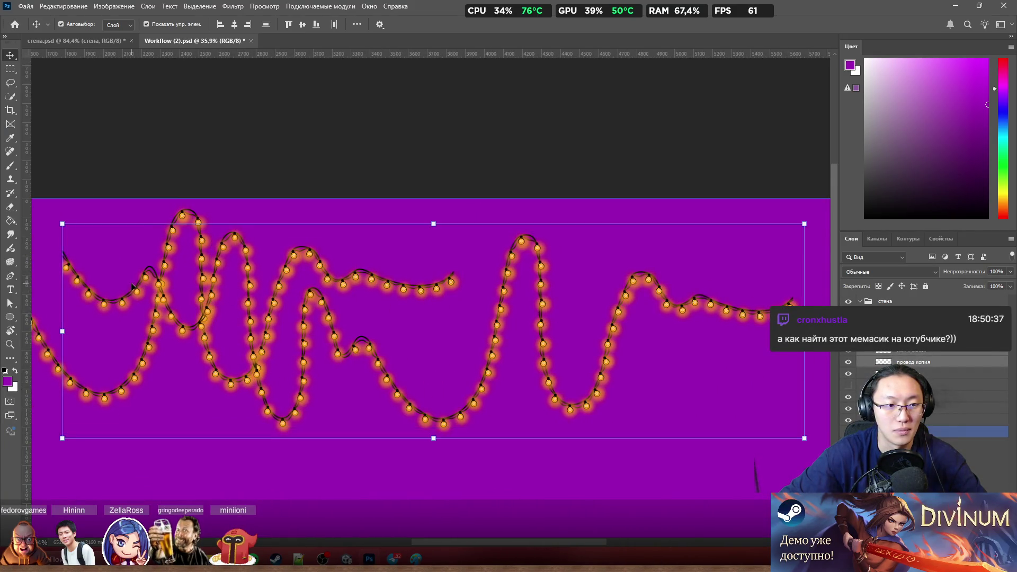
mouse_move(133, 286)
left_mouse_down()
mouse_move(565, 256)
mouse_move(568, 243)
left_mouse_up()
key("ctrl+Tab")
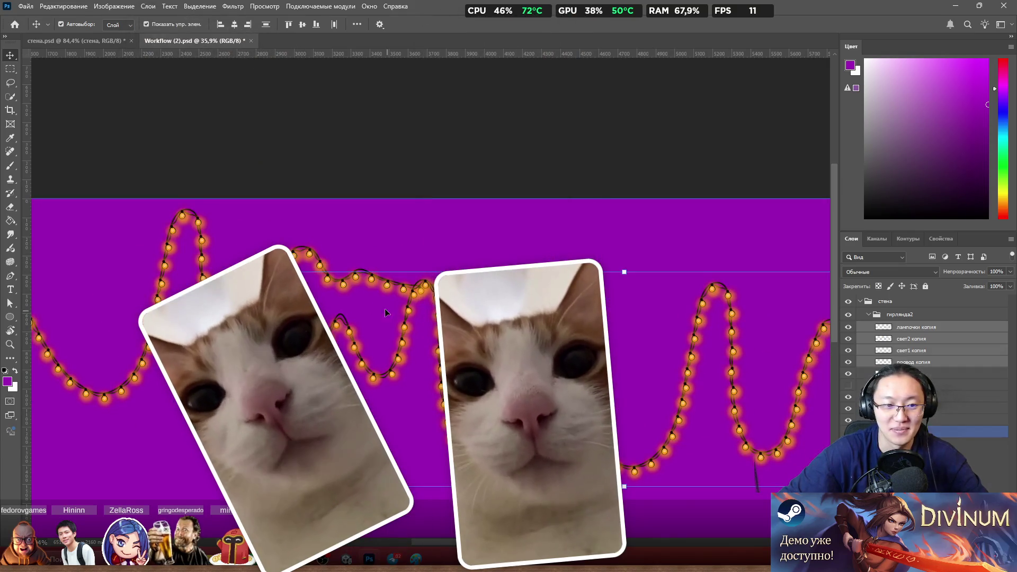
Step: Position the copied garland at the far right, leaving an empty gap after the left garland's end
left_click_drag(386, 312, 756, 236)
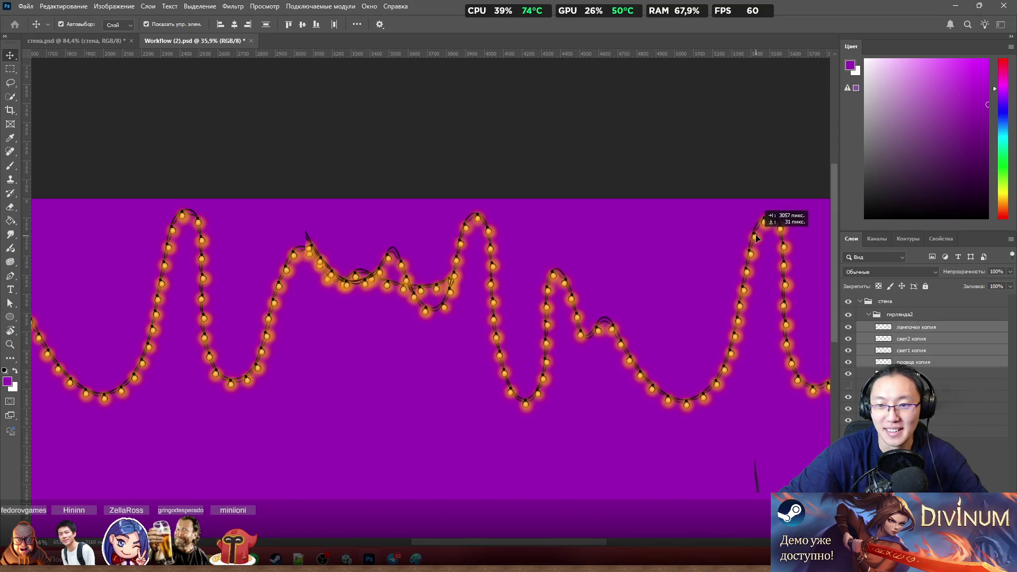
left_click_drag(757, 237, 782, 232)
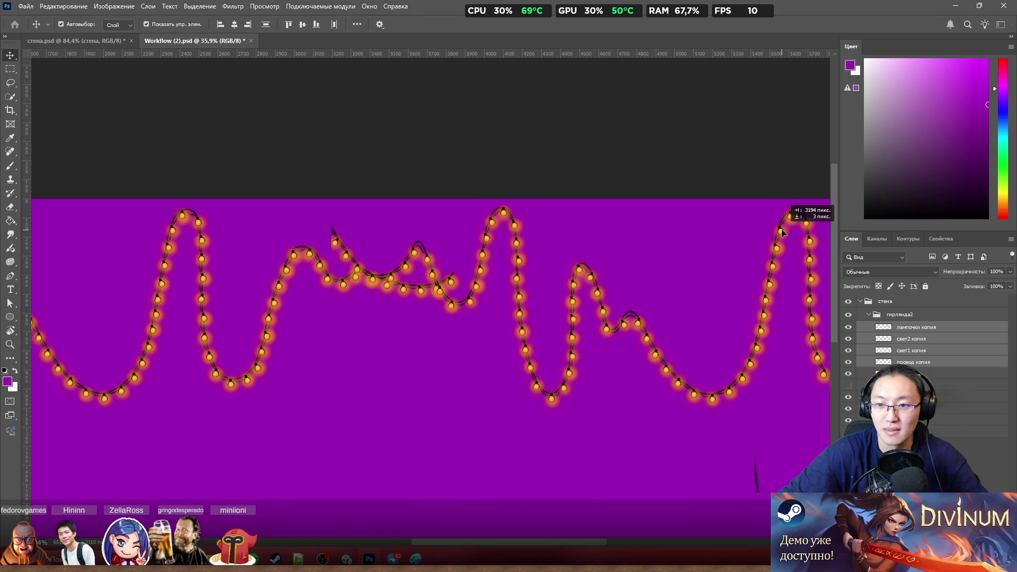
left_click_drag(783, 232, 783, 232)
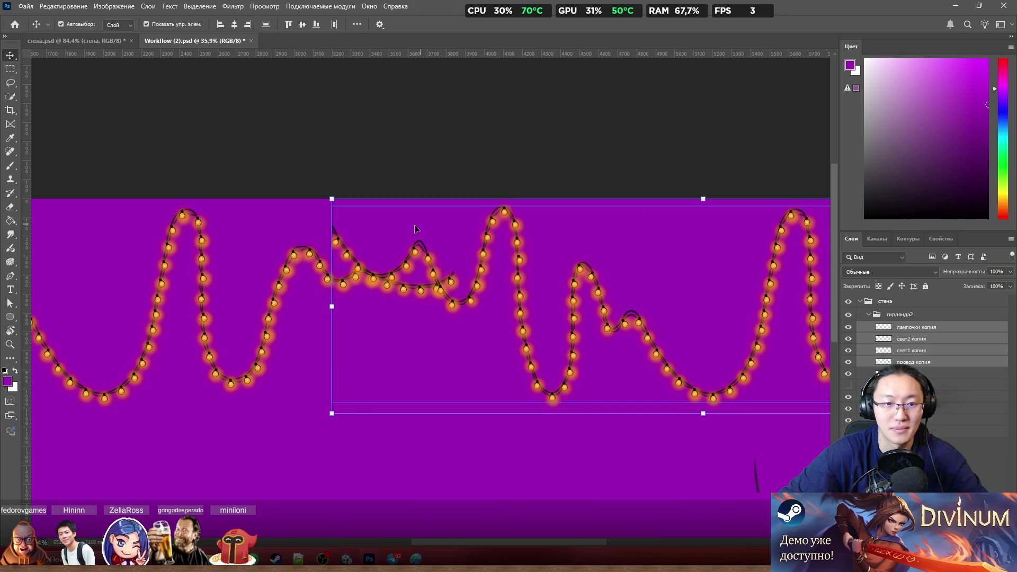
left_click_drag(335, 238, 478, 260)
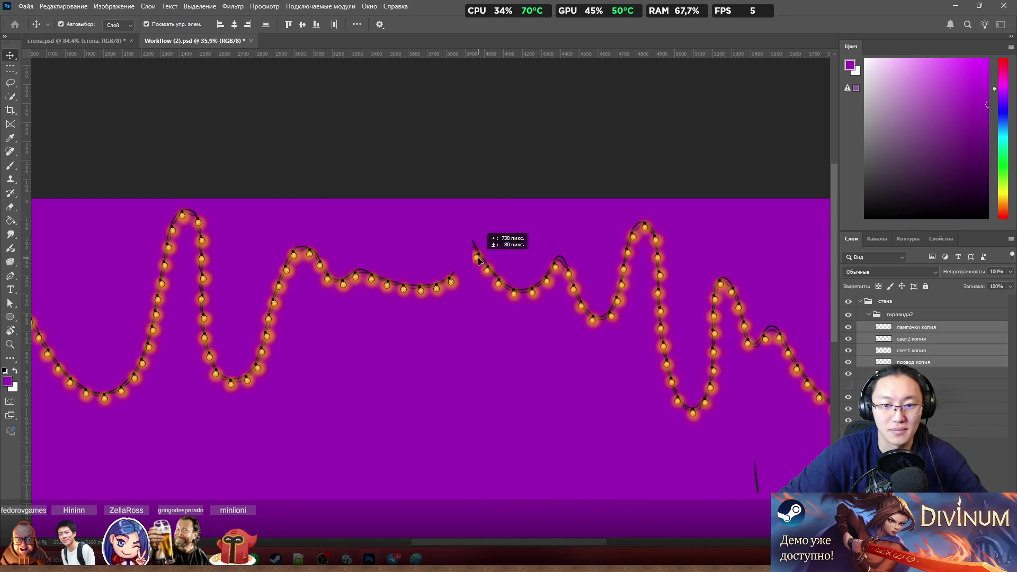
mouse_move(477, 259)
left_mouse_down()
mouse_move(481, 249)
mouse_move(560, 244)
left_mouse_up()
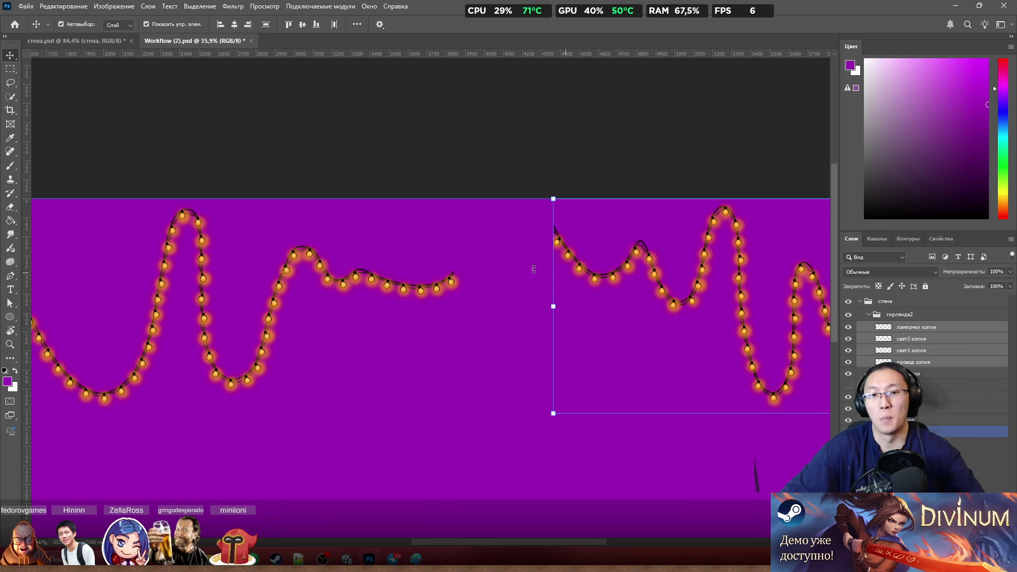
left_click(941, 329)
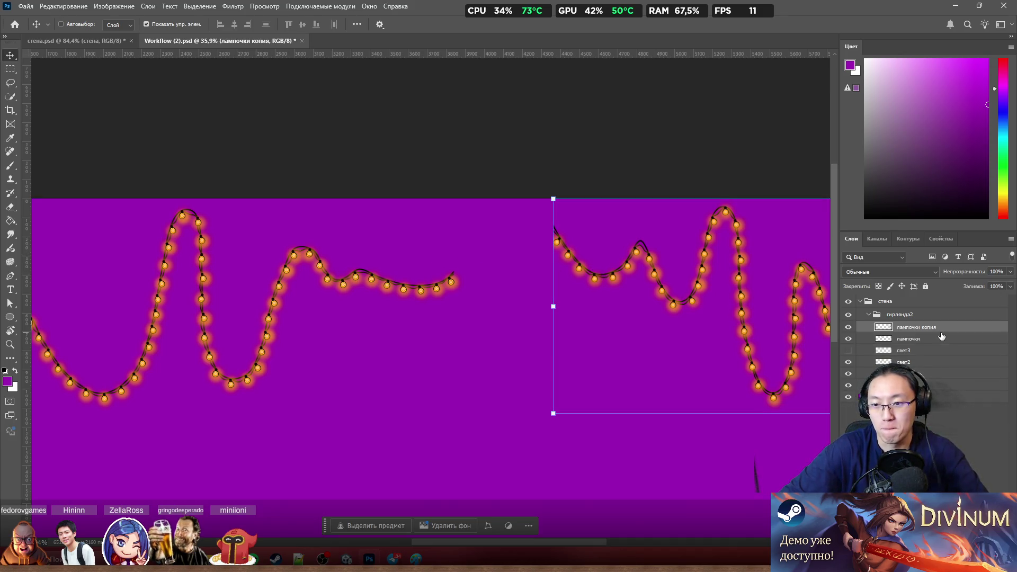
scroll(477, 288, "down", 3)
scroll(478, 288, "up", 1)
scroll(477, 288, "up", 2)
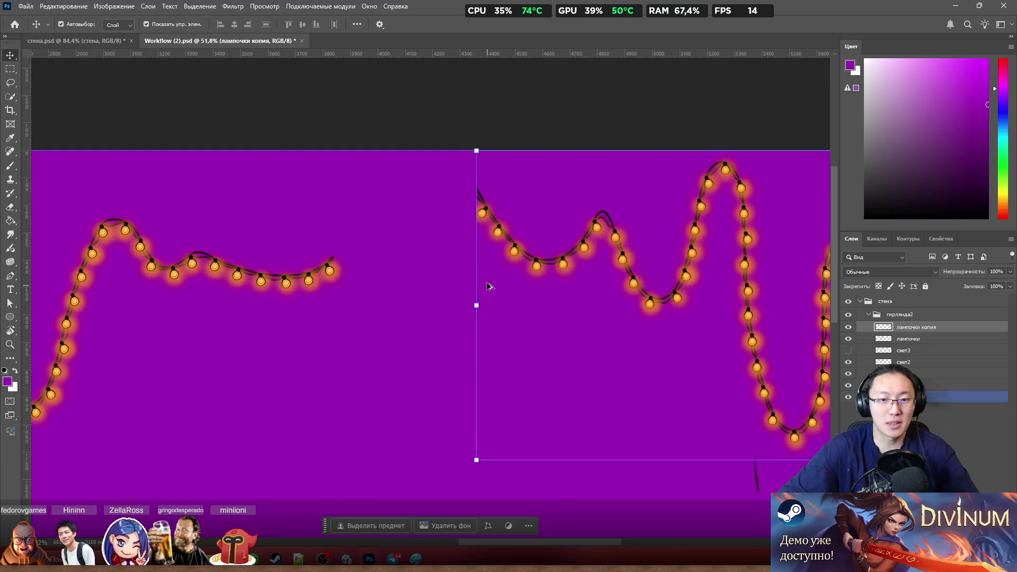
Step: With a small black brush, paint a wire rising from the left garland and undo the too-thick stroke
key("b")
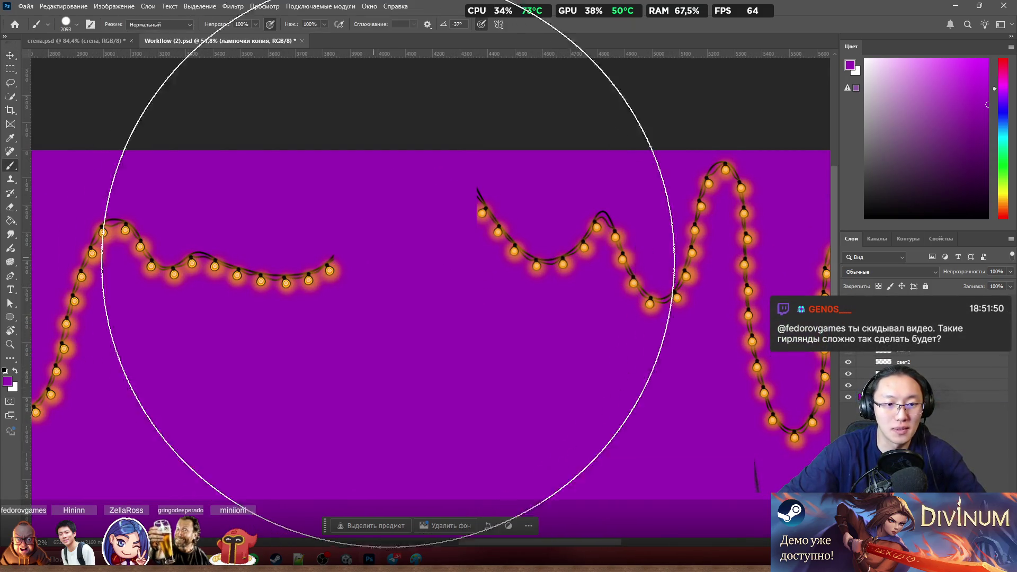
mouse_move(490, 319)
left_mouse_down()
mouse_move(341, 325)
mouse_move(255, 347)
mouse_move(290, 342)
left_mouse_up()
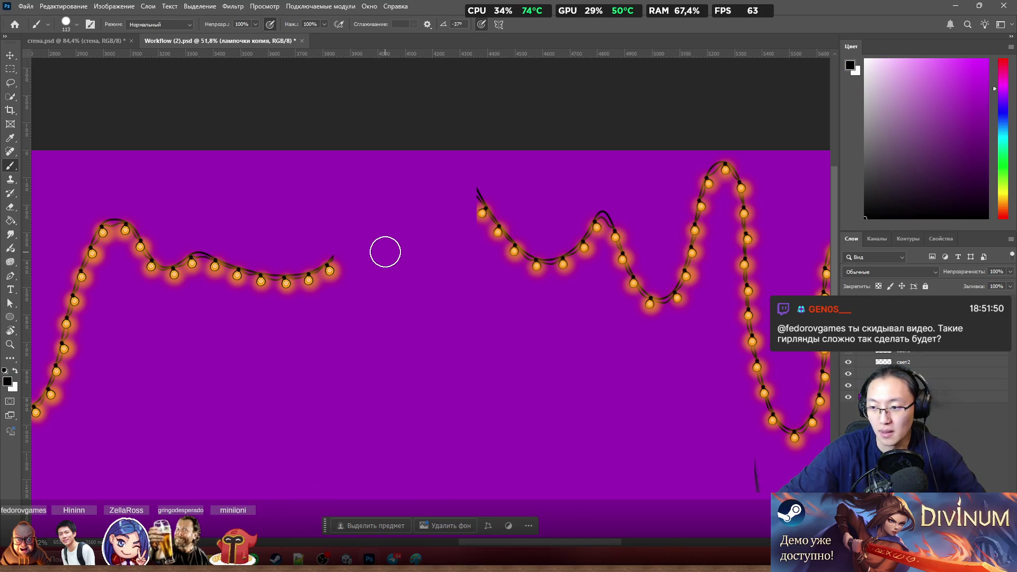
scroll(412, 234, "up", 1)
scroll(413, 234, "up", 2)
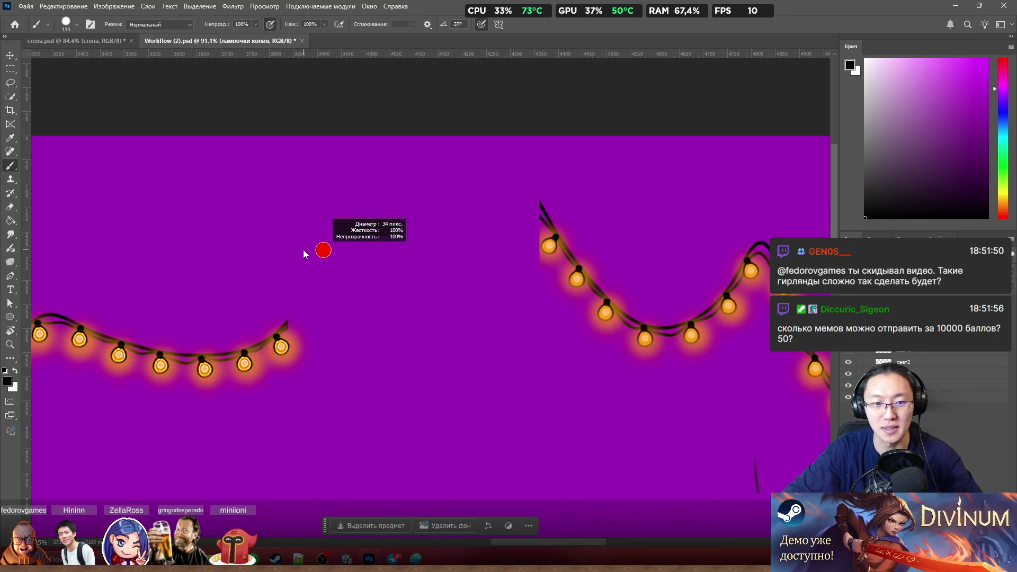
left_click_drag(294, 318, 511, 191)
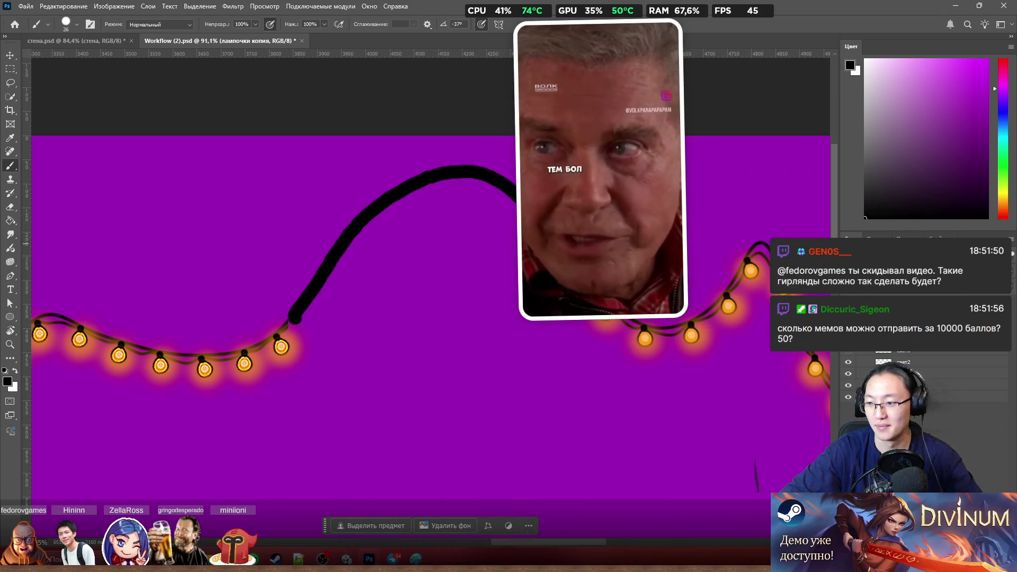
key("ctrl+z")
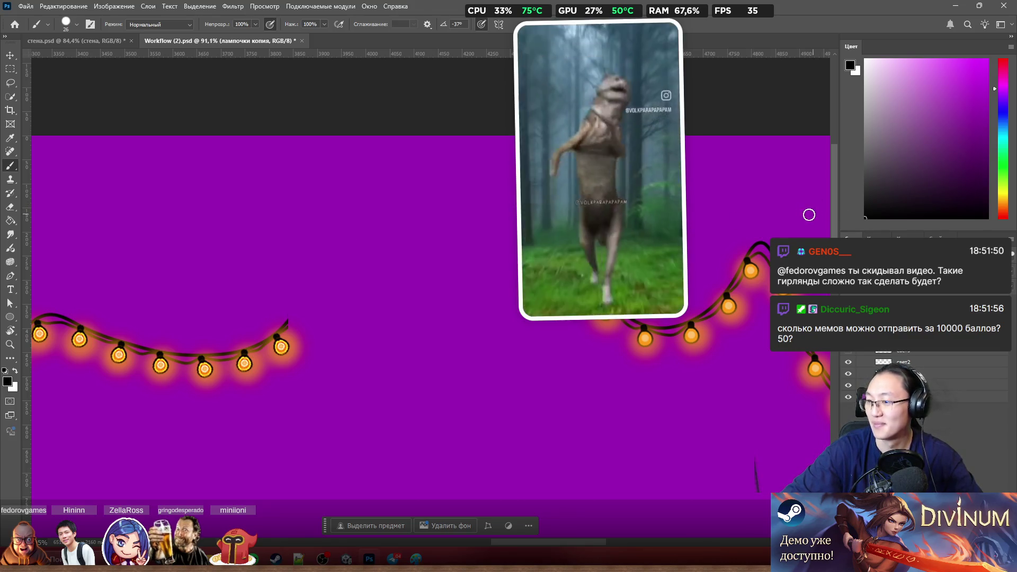
Step: Nudge the right garland further right and repaint a black wire arching from the left garland's end
left_click_drag(728, 234, 743, 233)
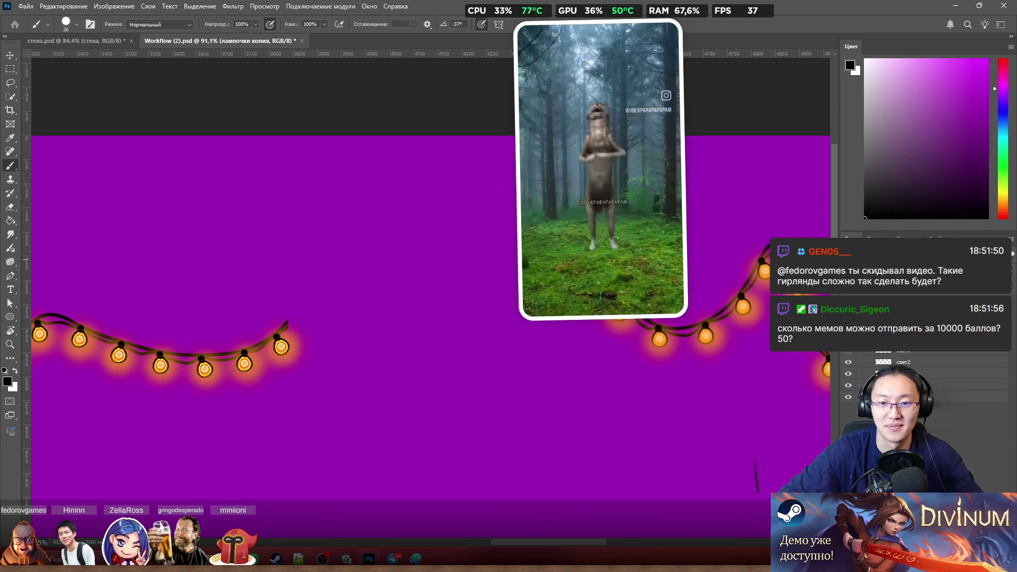
left_click_drag(570, 259, 599, 260)
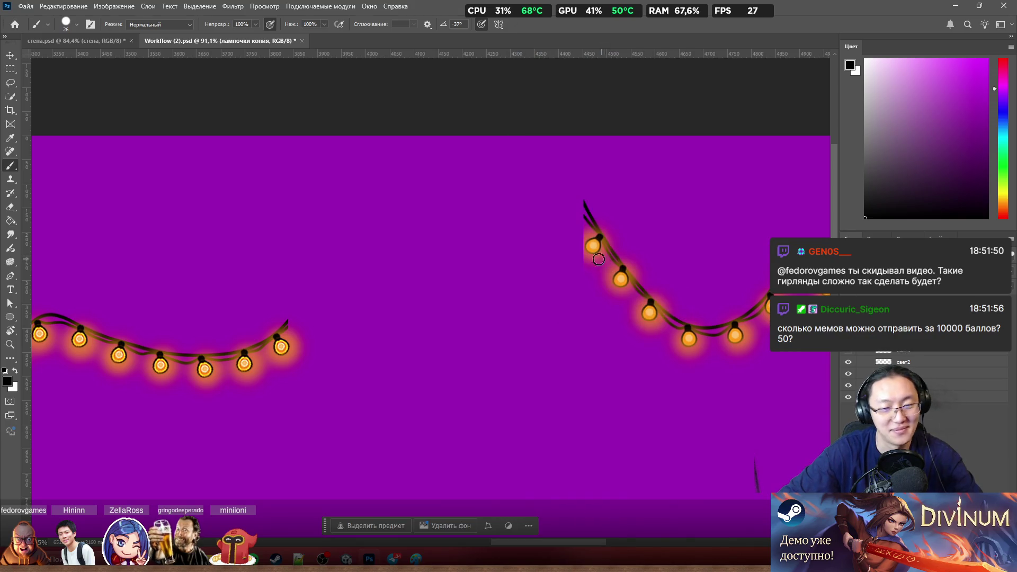
scroll(599, 259, "down", 2)
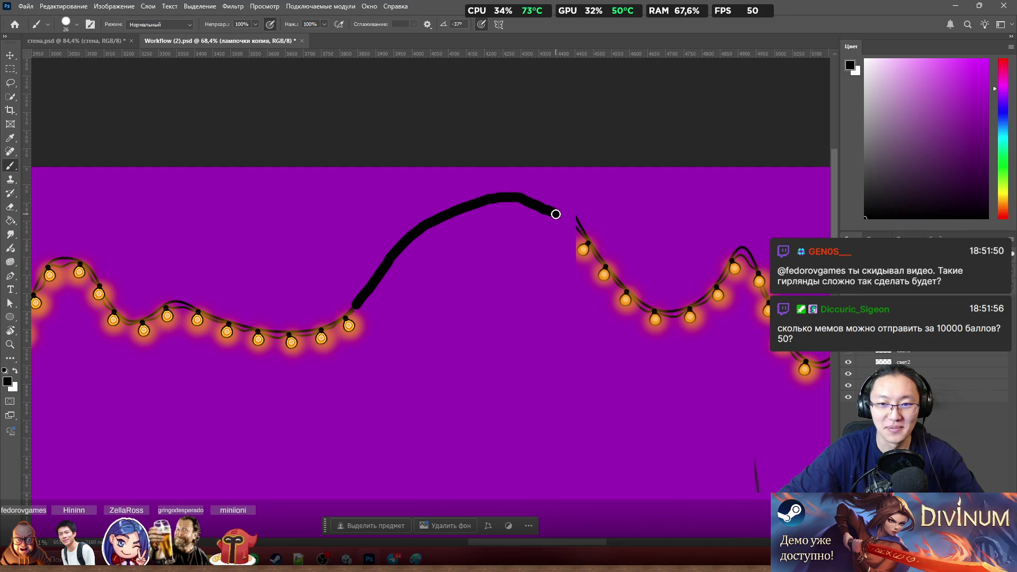
left_click_drag(569, 226, 584, 243)
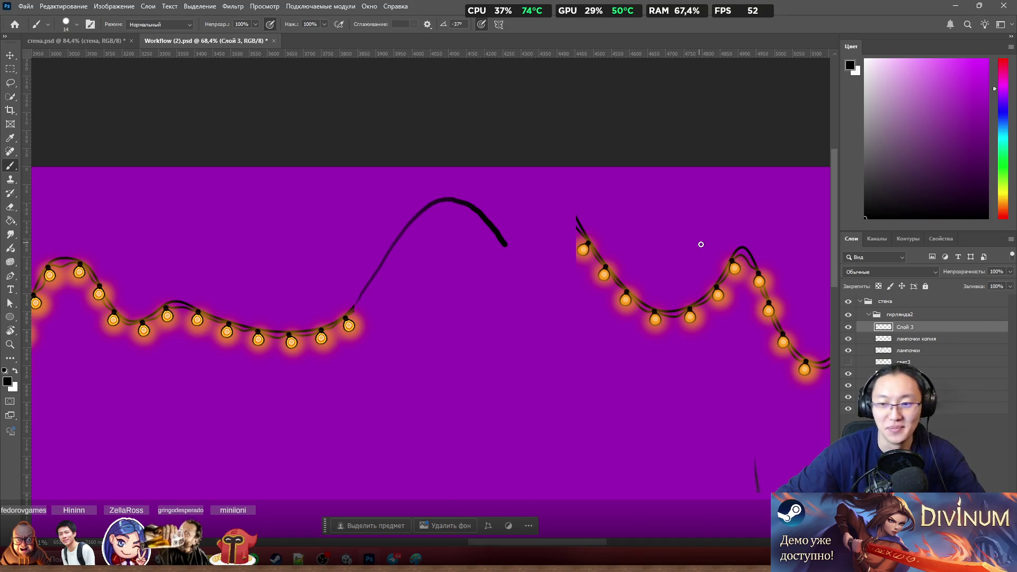
Step: Drag the right garland left and up until its first bulb sits on the arching wire's end
left_click_drag(602, 265, 584, 260)
left_click_drag(527, 259, 515, 261)
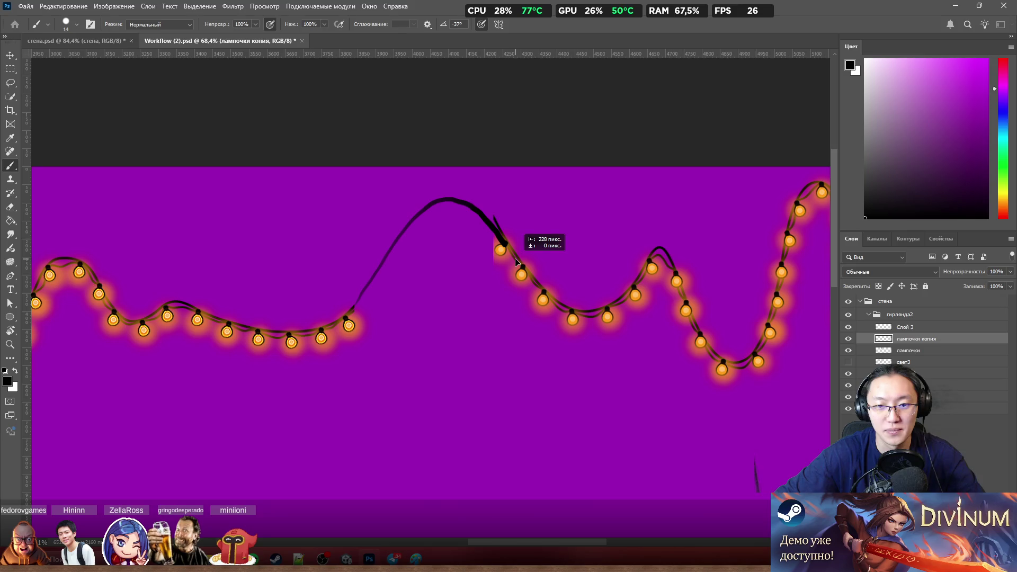
left_click_drag(515, 261, 507, 258)
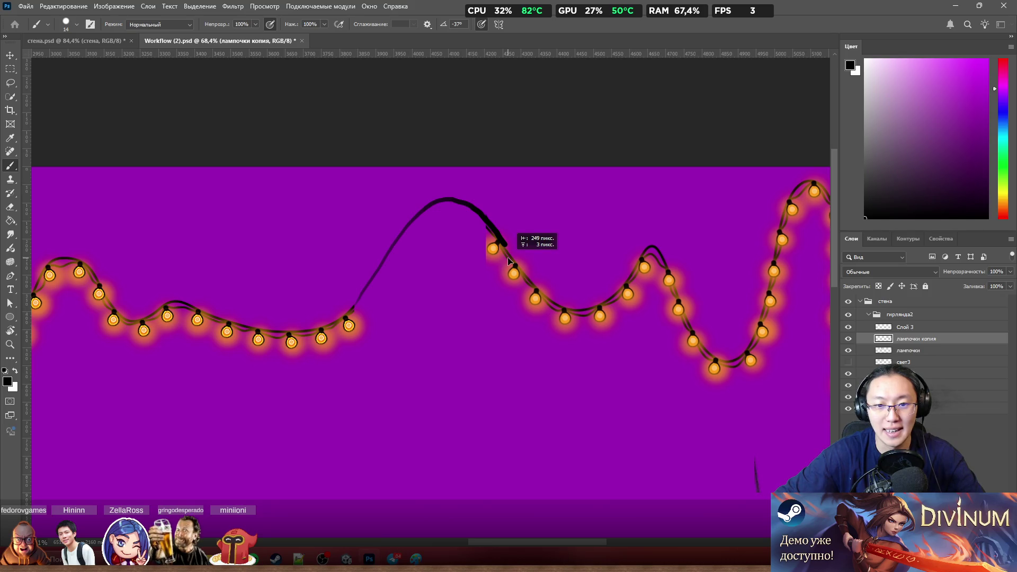
left_click_drag(507, 258, 508, 258)
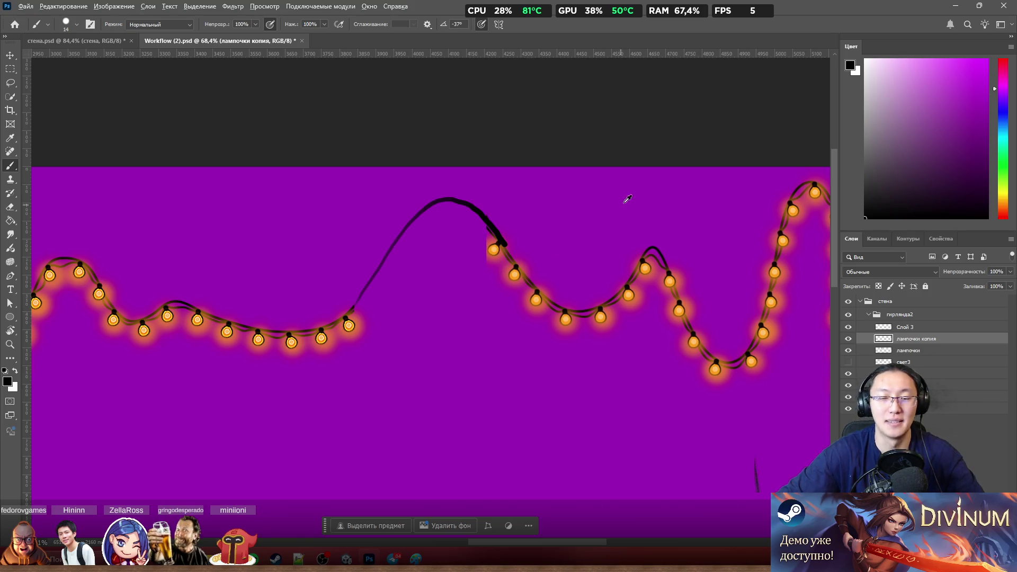
scroll(615, 175, "down", 5)
scroll(540, 158, "up", 3)
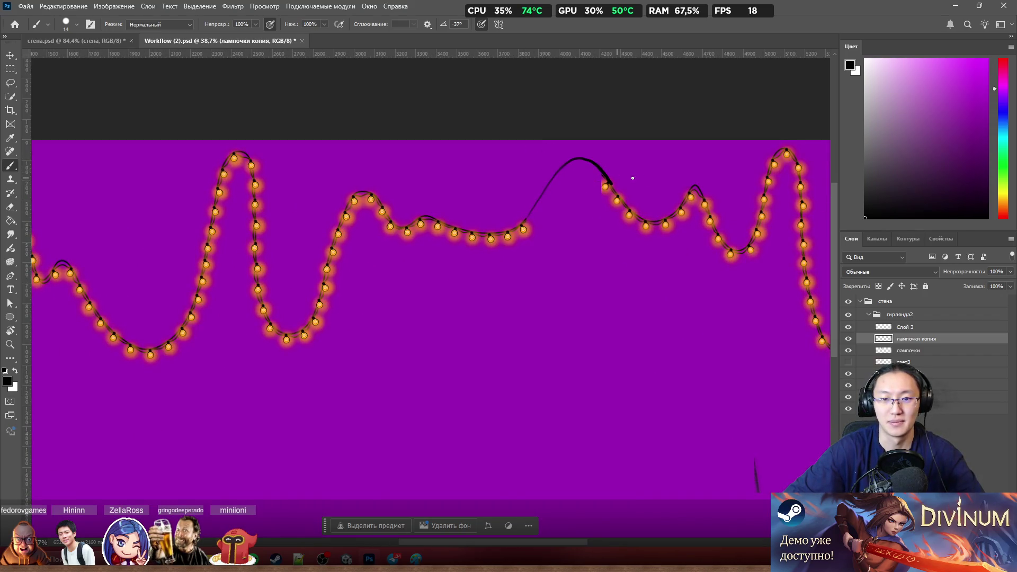
scroll(616, 160, "up", 4)
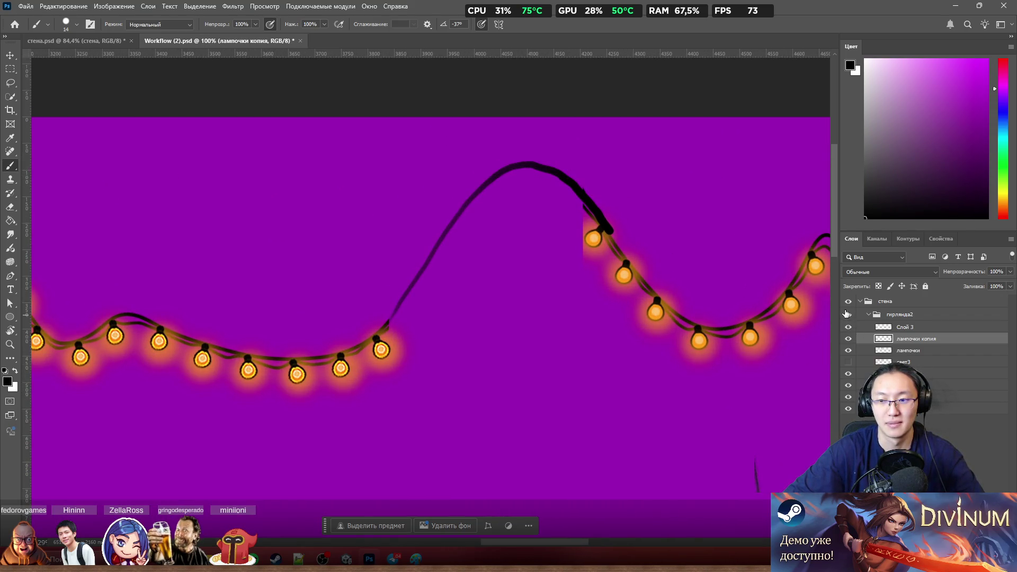
Step: Compare the garland and new wire by toggling visibility, then select the Слой 3 wire layer for 41% opacity
left_click(847, 314)
left_click(849, 327)
left_click(895, 327)
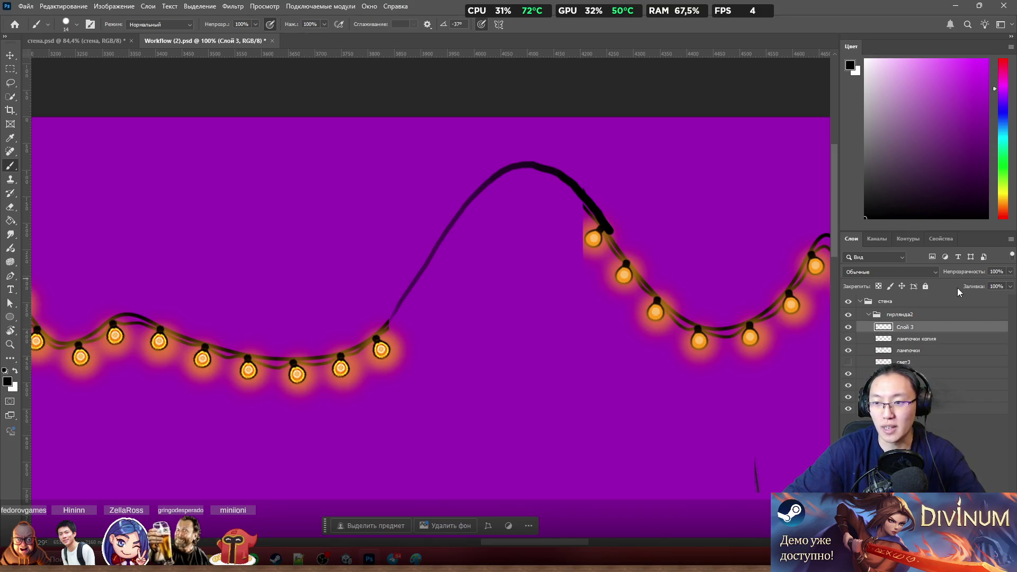
scroll(546, 199, "down", 3)
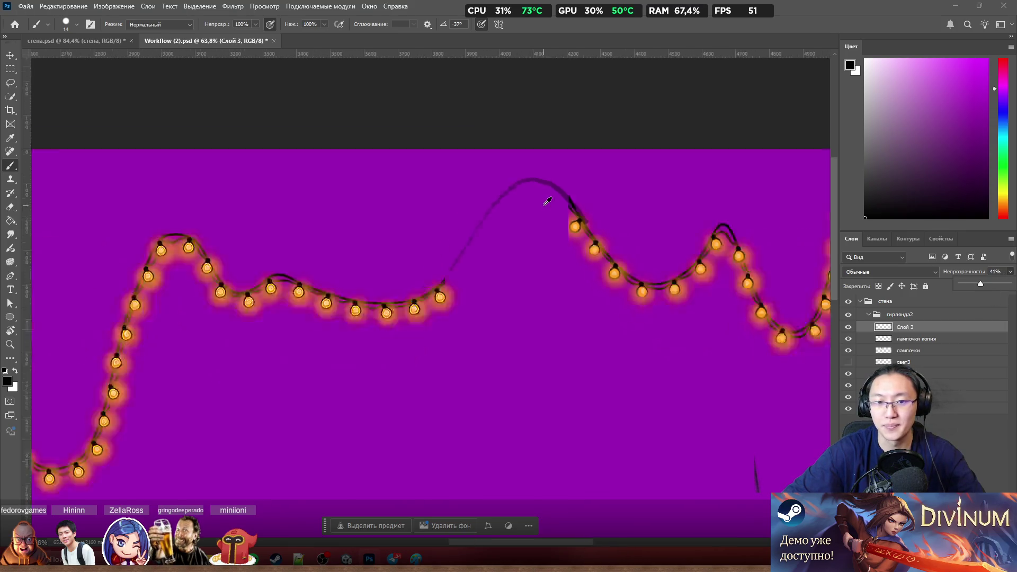
scroll(557, 209, "down", 2)
scroll(536, 182, "down", 2)
scroll(580, 173, "down", 2)
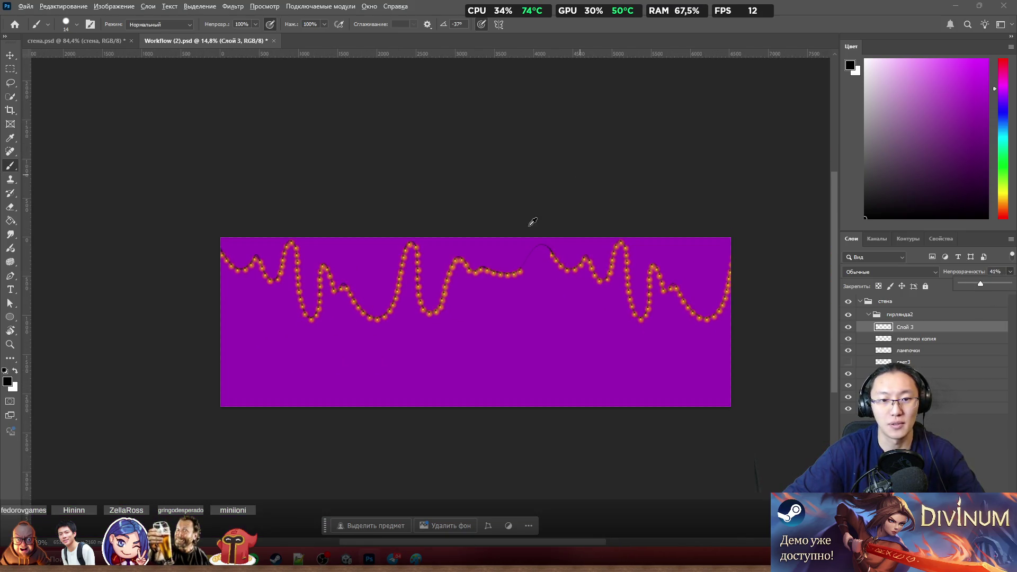
scroll(501, 253, "up", 2)
scroll(647, 291, "up", 1)
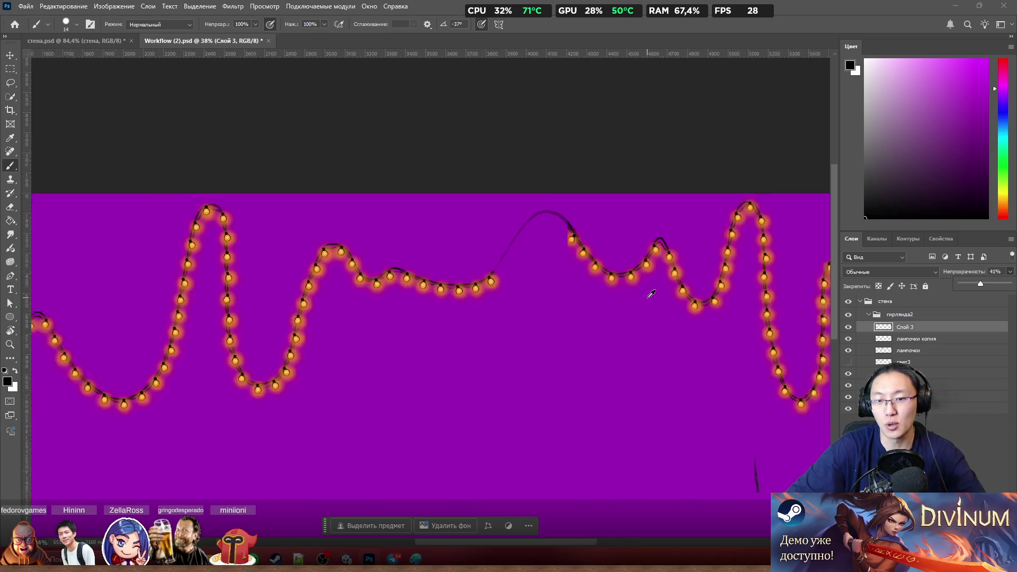
scroll(621, 286, "up", 1)
scroll(522, 277, "up", 1)
scroll(641, 258, "down", 1)
scroll(726, 228, "up", 1)
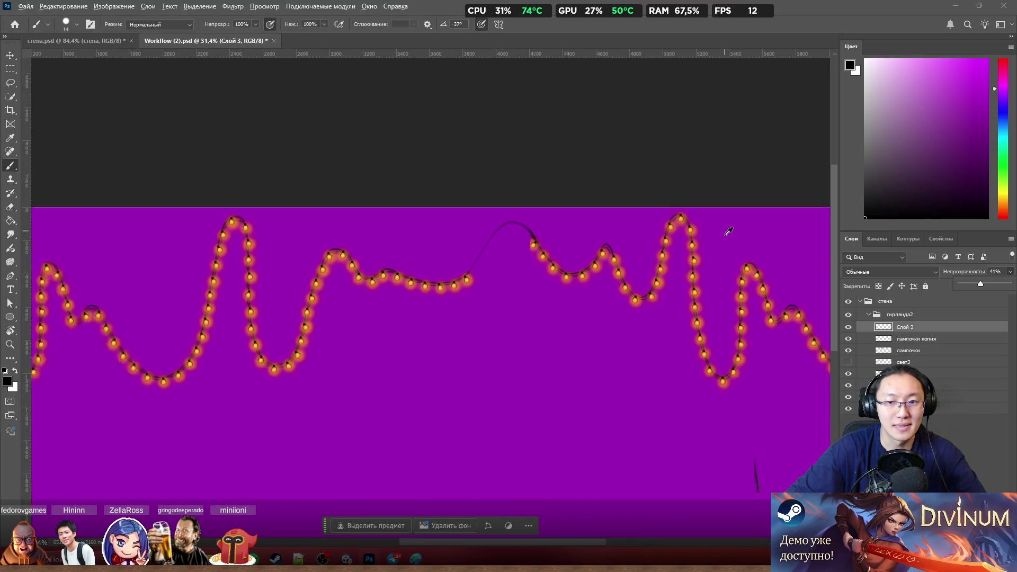
scroll(735, 239, "up", 2)
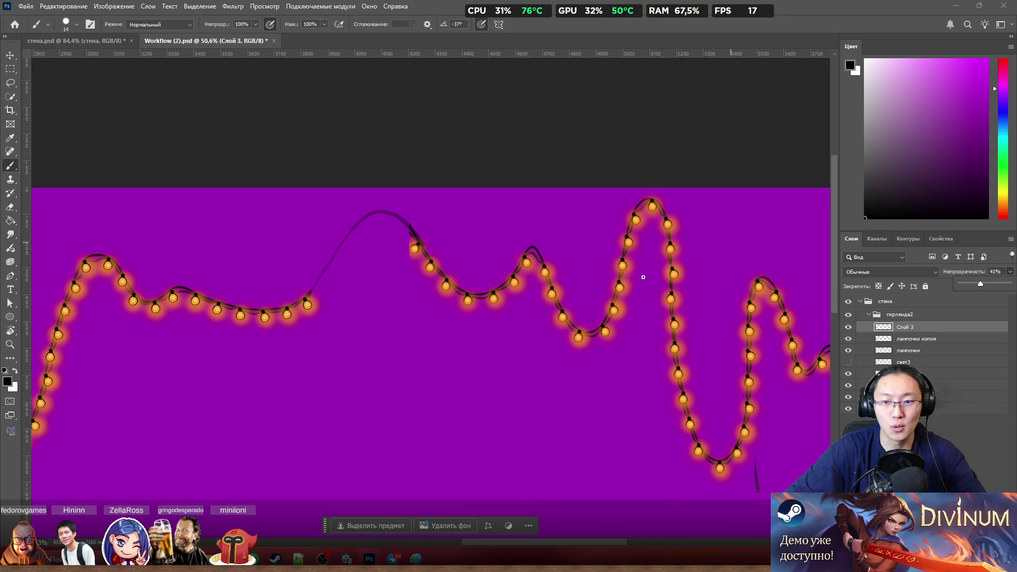
scroll(602, 232, "up", 1)
scroll(647, 280, "up", 1)
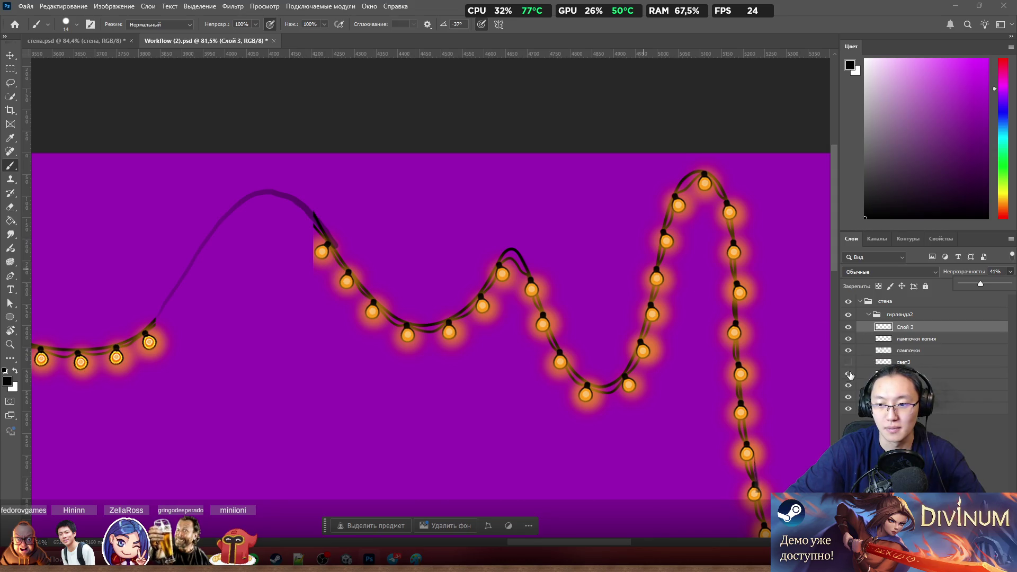
Step: Hide the glow layer on the left garland section and select the original bulbs layer for lasso work
left_click(853, 392)
scroll(296, 351, "down", 3)
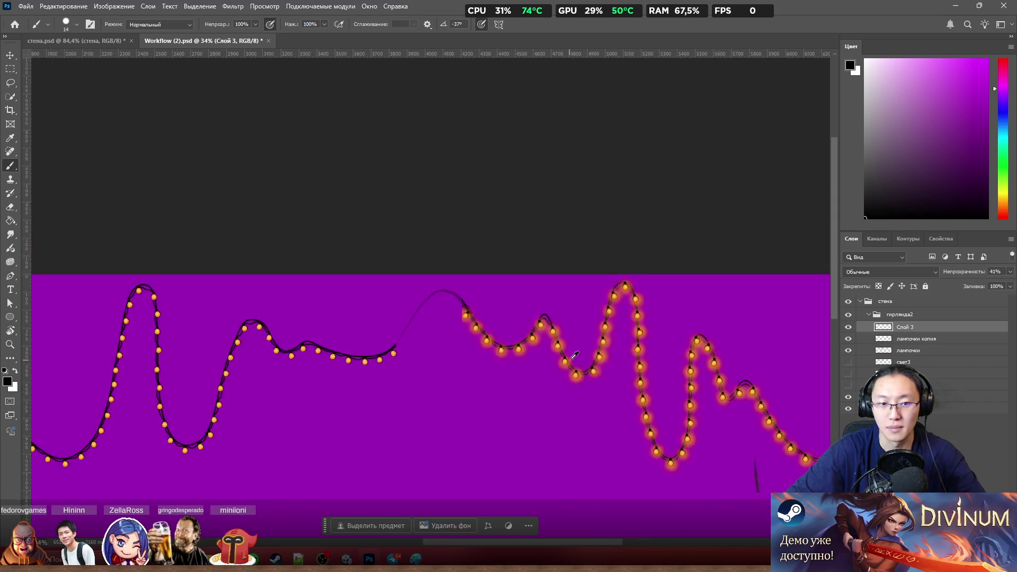
scroll(296, 350, "left", 2)
scroll(296, 350, "up", 1)
scroll(294, 352, "up", 2)
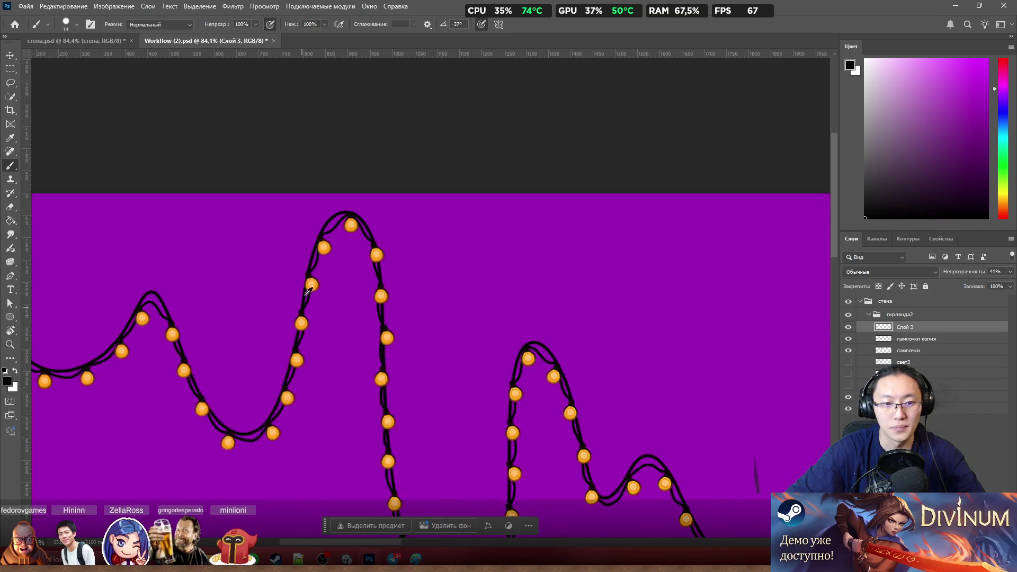
left_click(329, 254, "ctrl")
scroll(318, 253, "up", 1)
key("l")
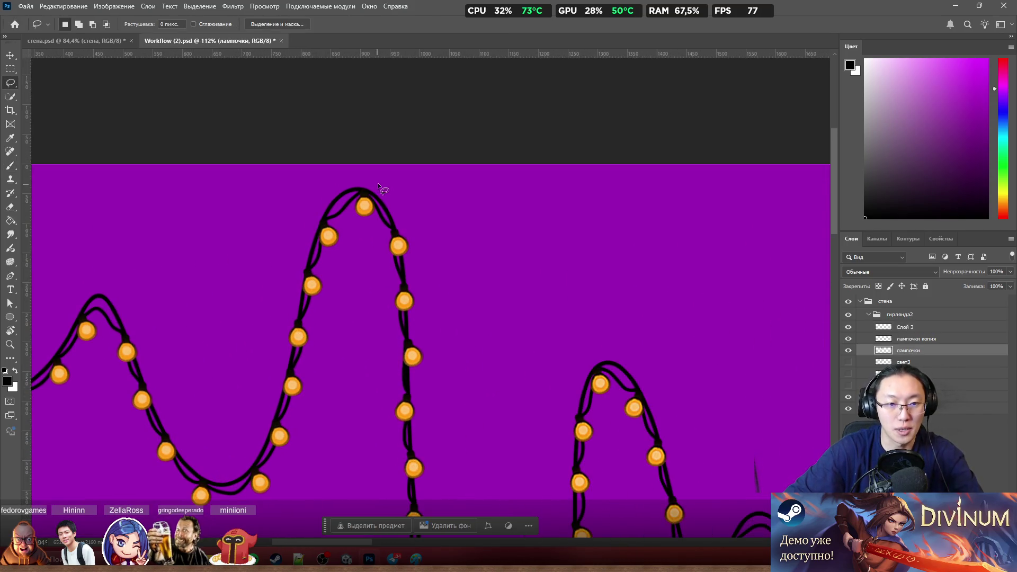
left_click_drag(434, 209, 401, 264)
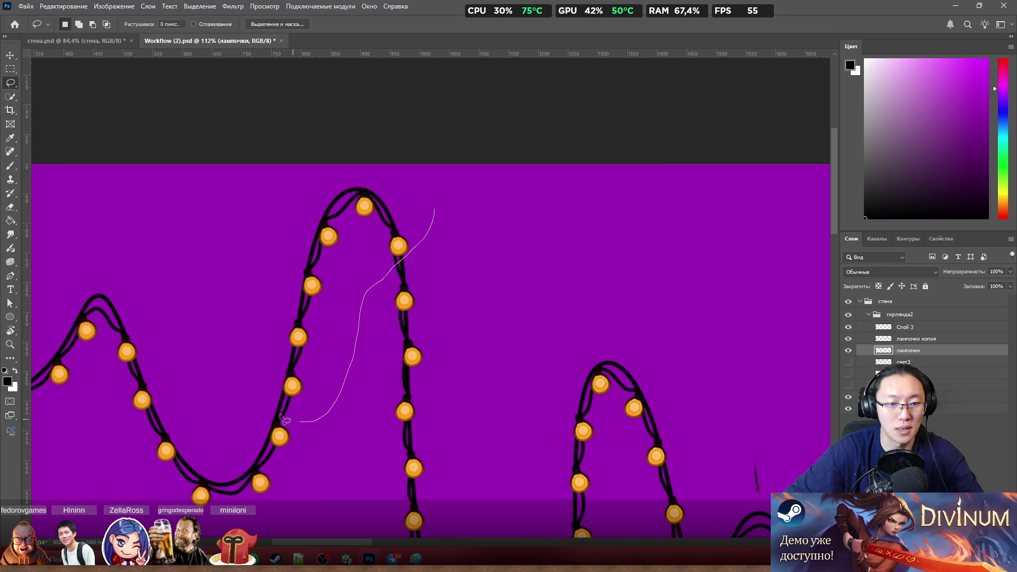
left_click_drag(190, 254, 239, 171)
scroll(191, 277, "down", 6)
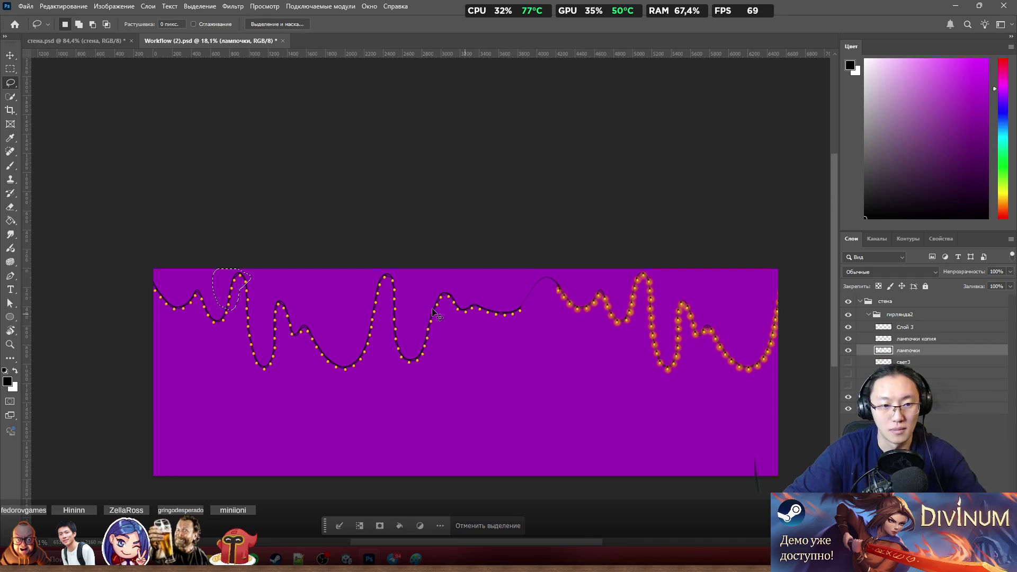
key("ctrl+j")
left_click(231, 296, "ctrl")
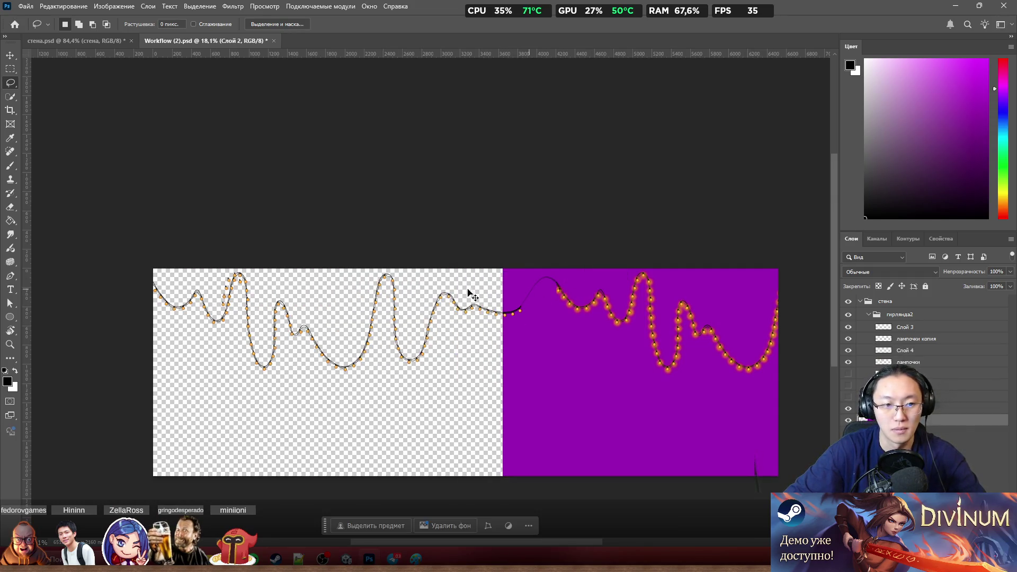
left_click_drag(228, 294, 539, 293)
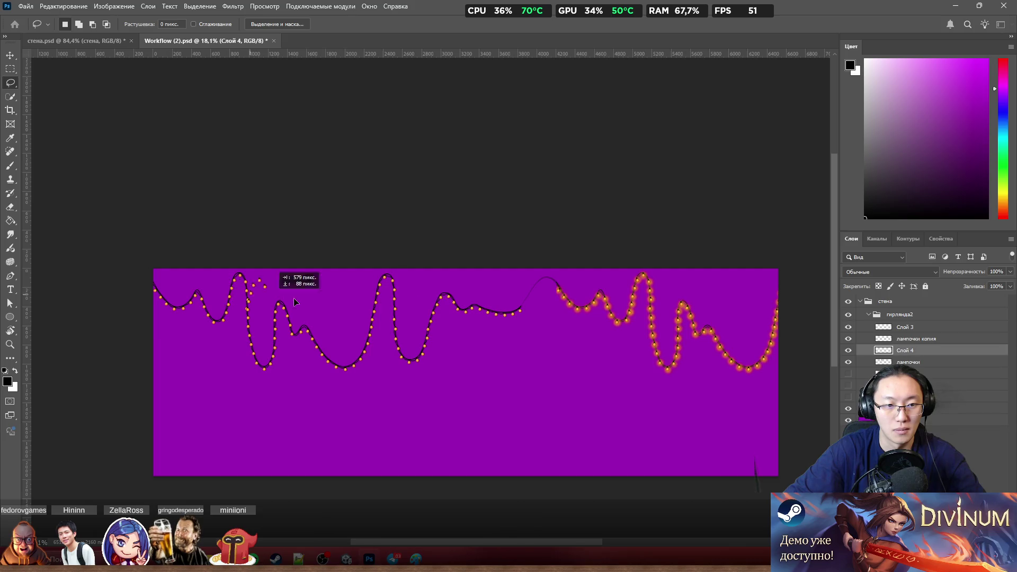
scroll(540, 293, "up", 2)
scroll(546, 284, "up", 3)
scroll(546, 284, "up", 2)
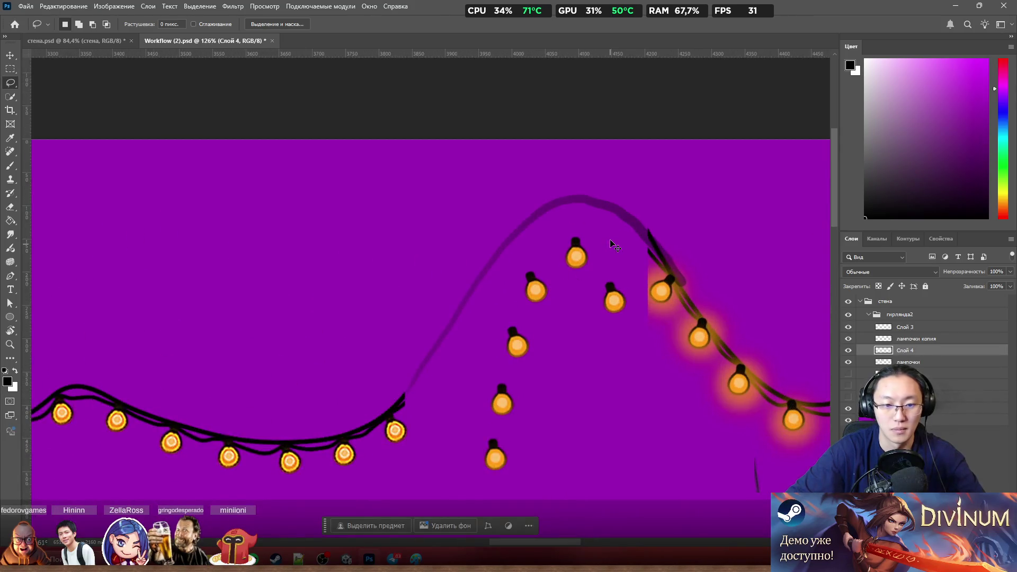
key("ctrl+t")
left_click_drag(632, 223, 722, 262)
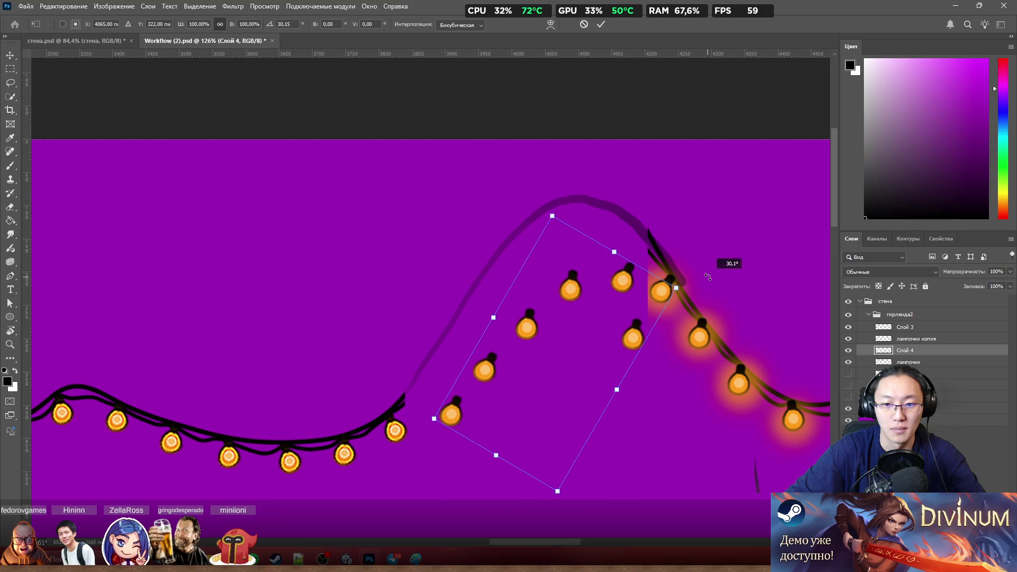
mouse_move(541, 306)
left_mouse_down()
mouse_move(555, 331)
mouse_move(531, 313)
left_mouse_up()
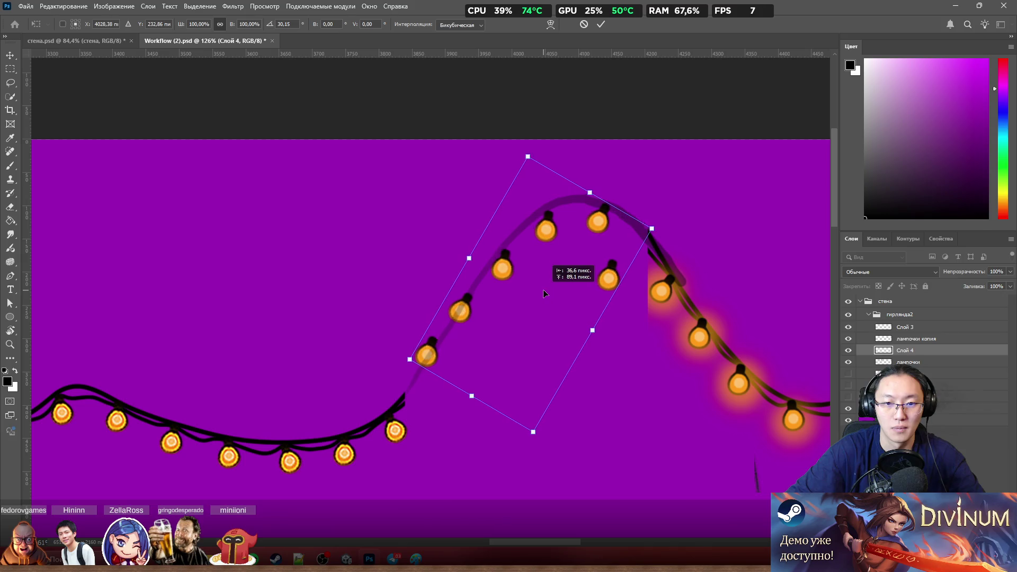
left_click_drag(532, 313, 276, 264)
key("ctrl+z")
key("ctrl+z")
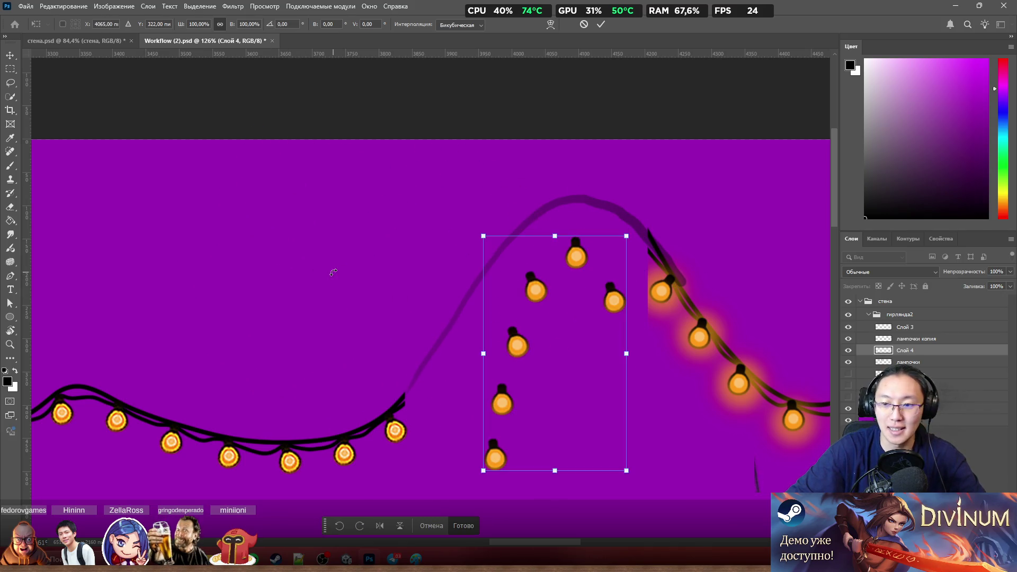
left_click(432, 526)
key("Delete")
key("l")
scroll(492, 334, "down", 3)
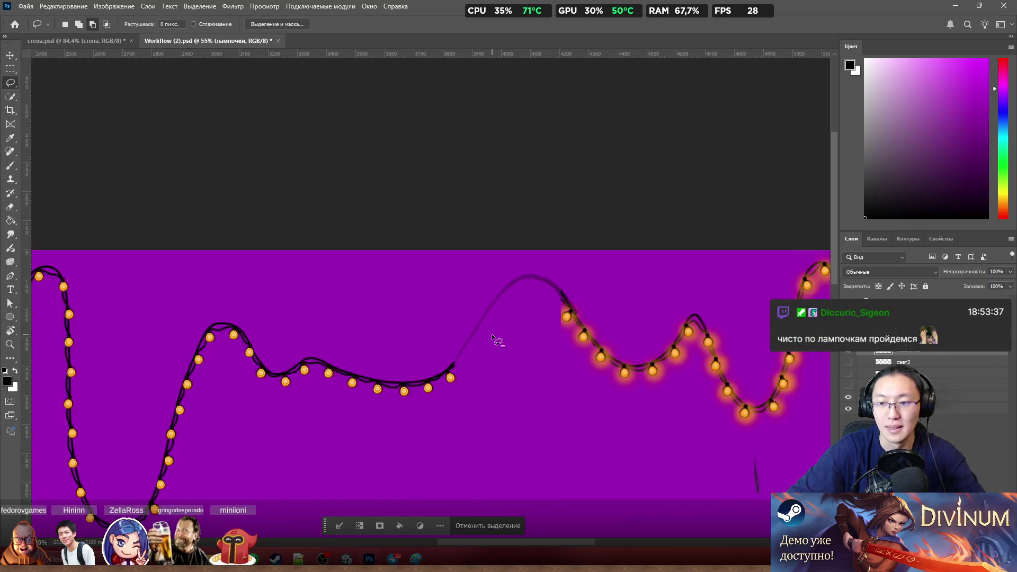
scroll(494, 338, "down", 3)
Step: On the провод layer, lasso the peaked wire section, copy it to a new layer with Ctrl+J, and move it into the bare gap
left_click(914, 397)
scroll(347, 388, "left", 5)
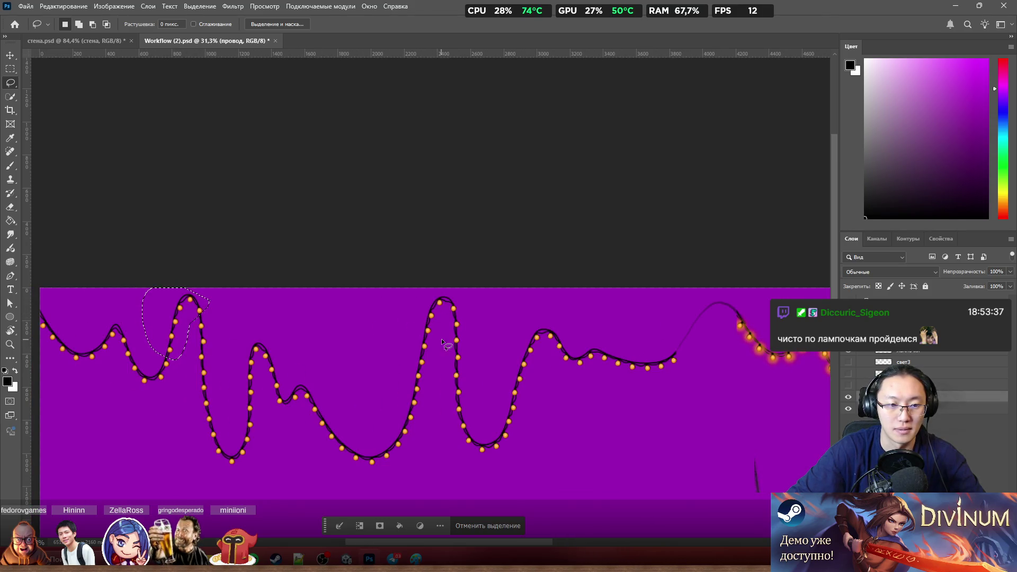
key("ctrl+d")
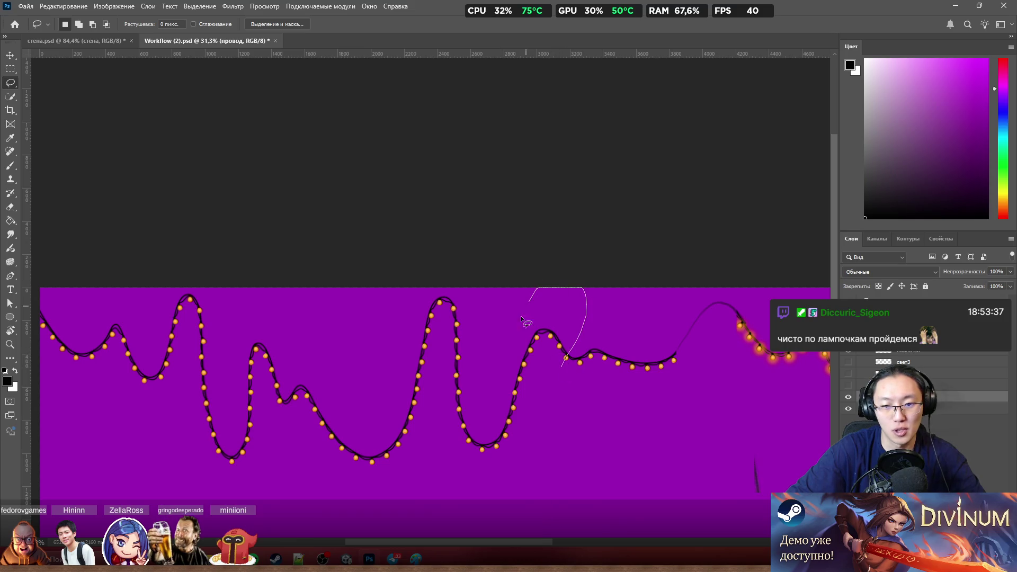
left_click_drag(491, 427, 545, 434)
key("ctrl+j")
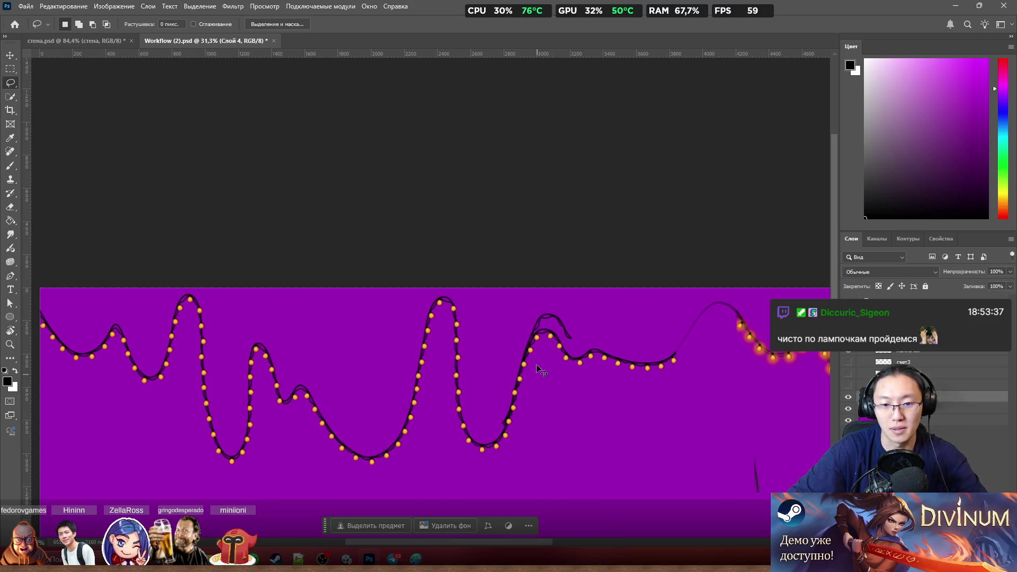
key("alt+bracketleft")
key("alt+bracketleft")
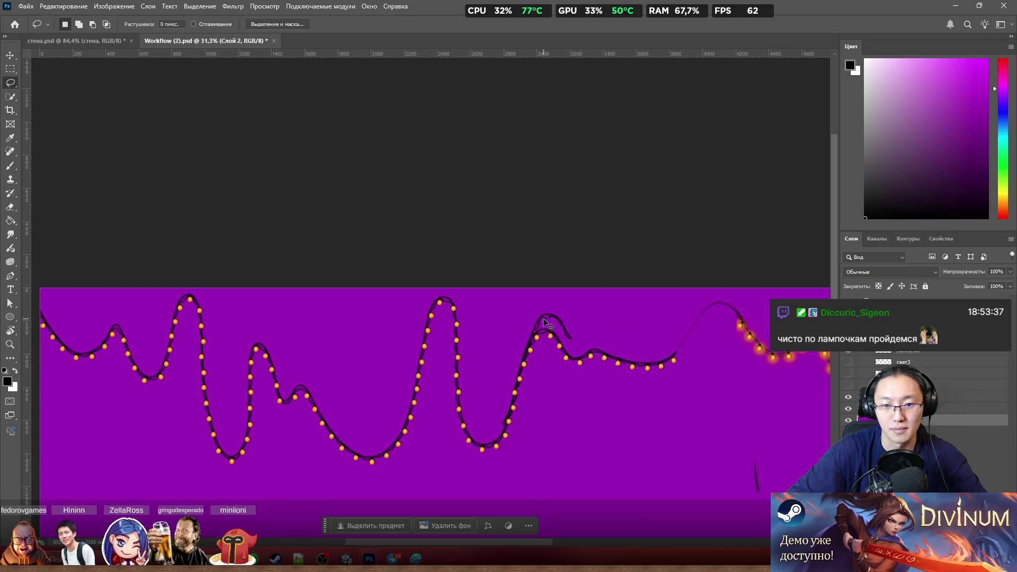
left_click_drag(542, 322, 728, 308)
scroll(729, 308, "up", 3)
scroll(733, 319, "up", 3)
scroll(629, 411, "down", 4)
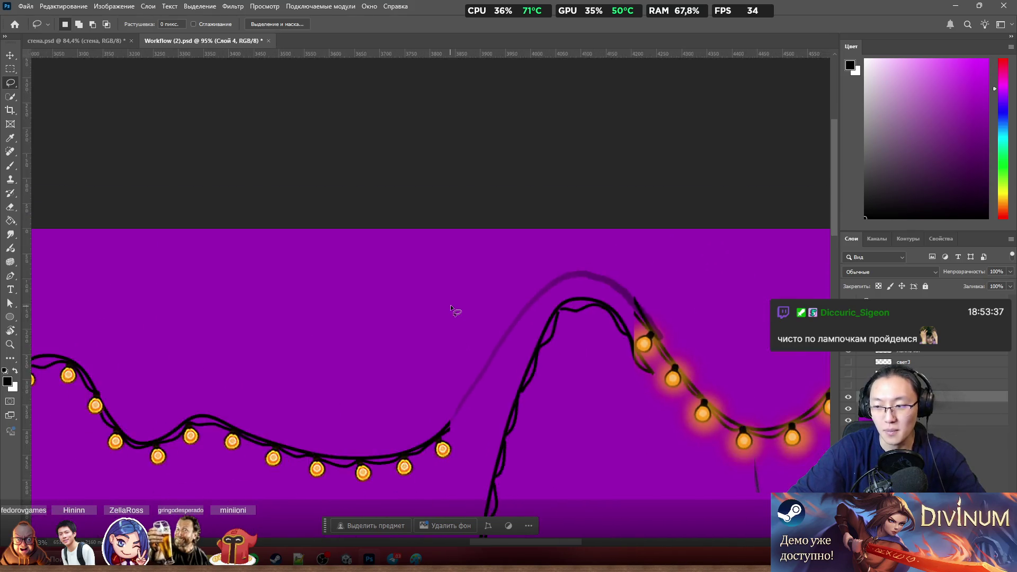
scroll(450, 305, "up", 2)
scroll(557, 255, "up", 2)
scroll(560, 254, "up", 2)
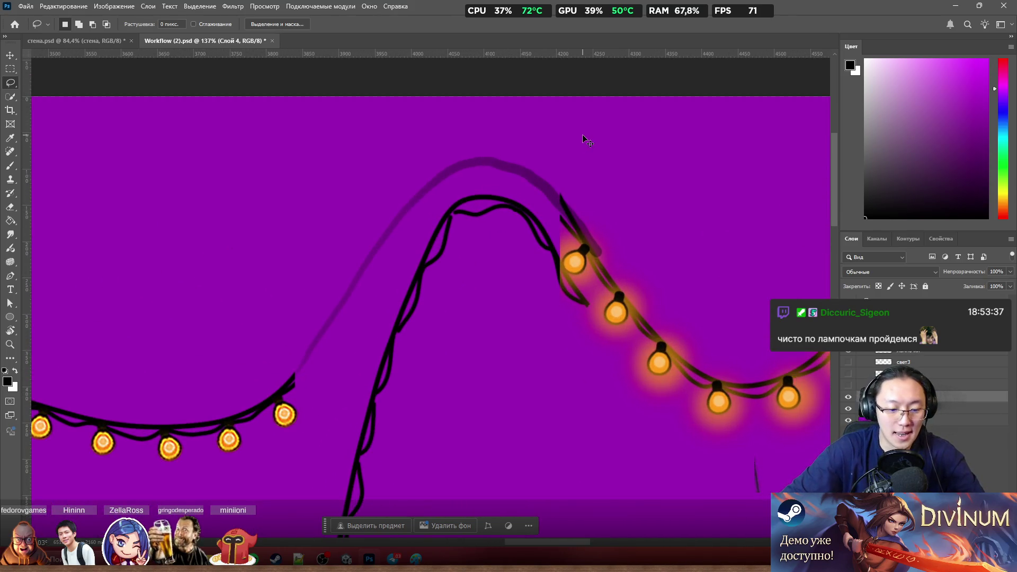
Step: In Free Transform, rotate the wire copy back and forth to find the slope's angle
key("ctrl+t")
left_click_drag(598, 185, 669, 221)
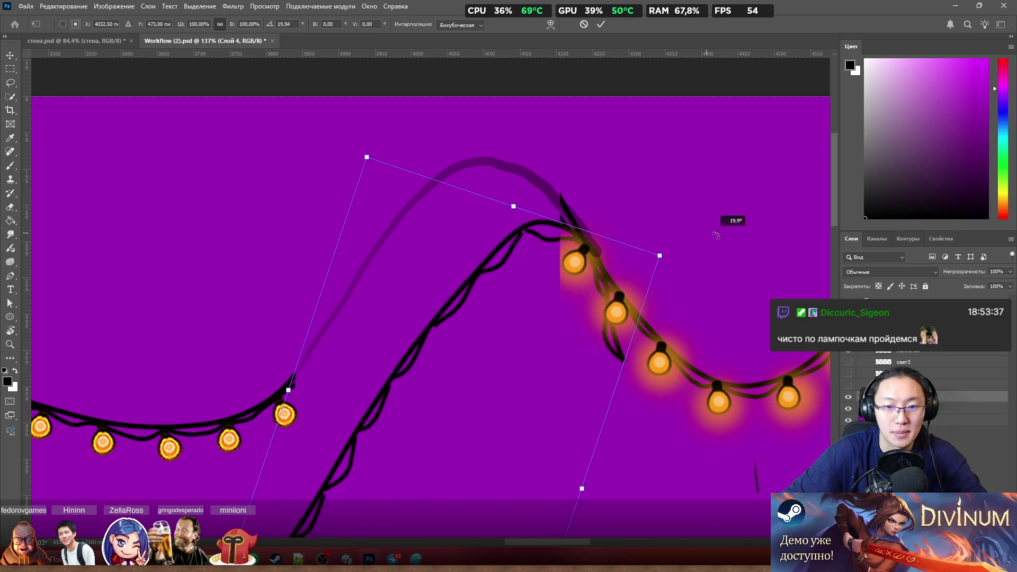
left_click_drag(532, 374, 490, 276)
left_click_drag(698, 204, 676, 119)
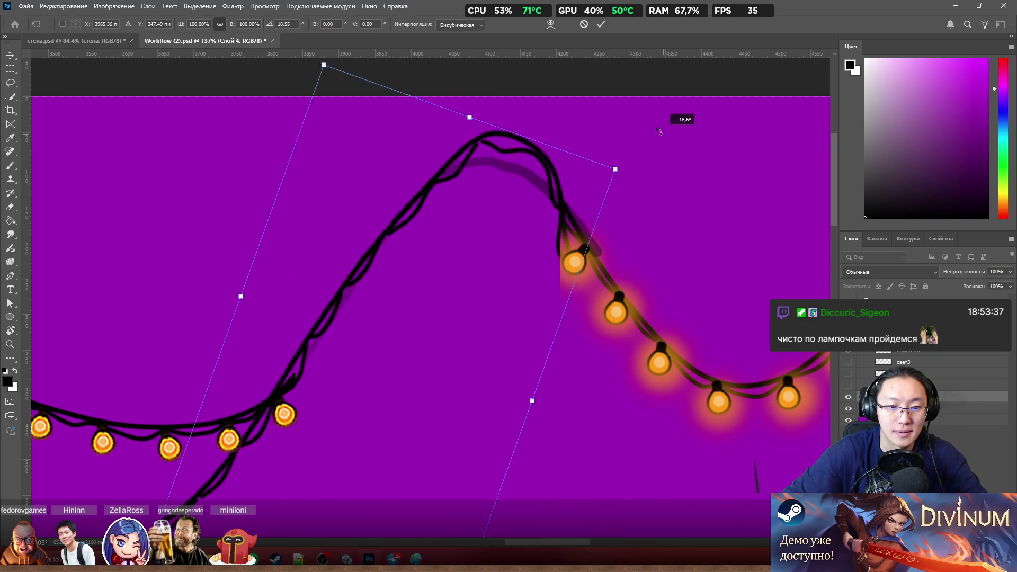
left_click_drag(521, 224, 519, 258)
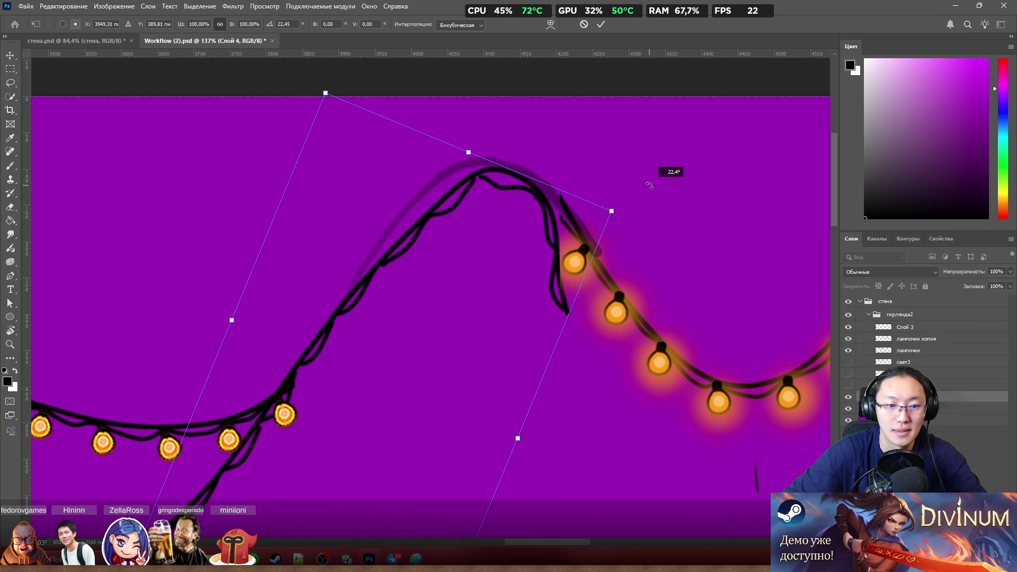
left_click_drag(606, 168, 485, 84)
mouse_move(448, 268)
left_mouse_down()
mouse_move(519, 269)
mouse_move(490, 262)
left_mouse_up()
Step: Tilt and slide the wire copy up along the rising slope from the last bulb, then commit the transform
left_click_drag(535, 110, 695, 205)
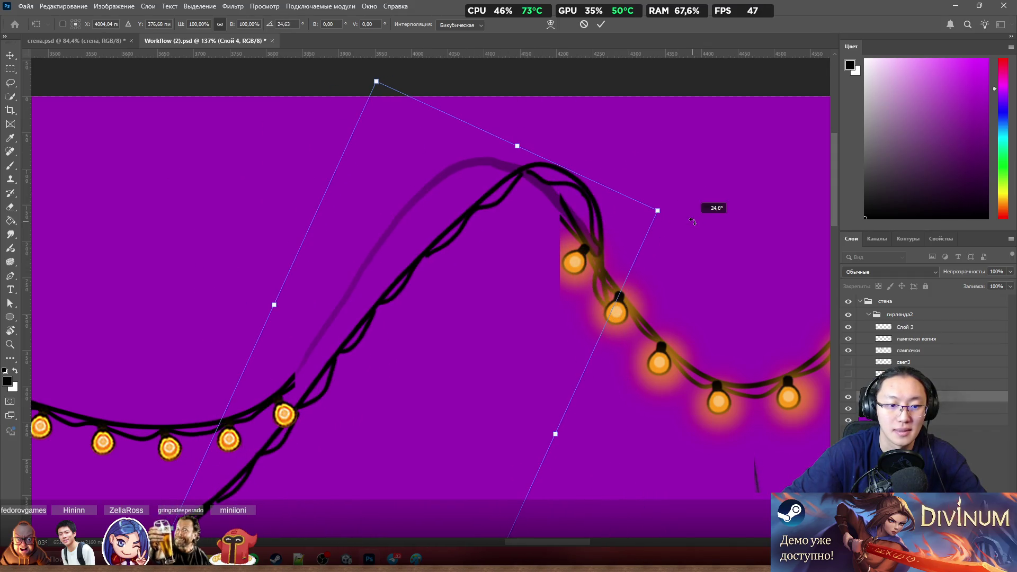
mouse_move(536, 295)
left_mouse_down()
mouse_move(516, 296)
mouse_move(527, 277)
left_mouse_up()
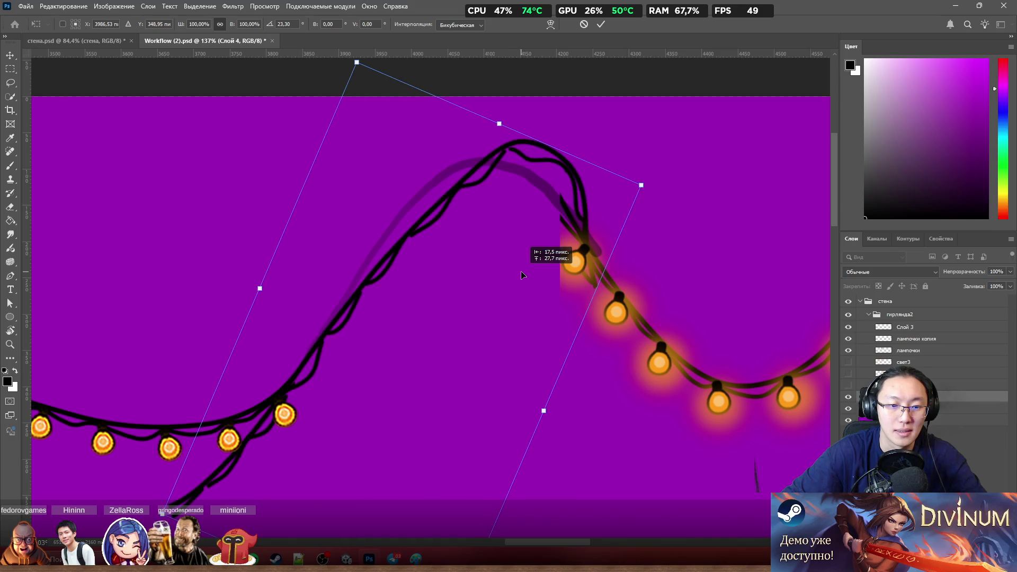
left_click_drag(650, 177, 636, 143)
scroll(520, 271, "down", 2)
left_click_drag(438, 327, 533, 187)
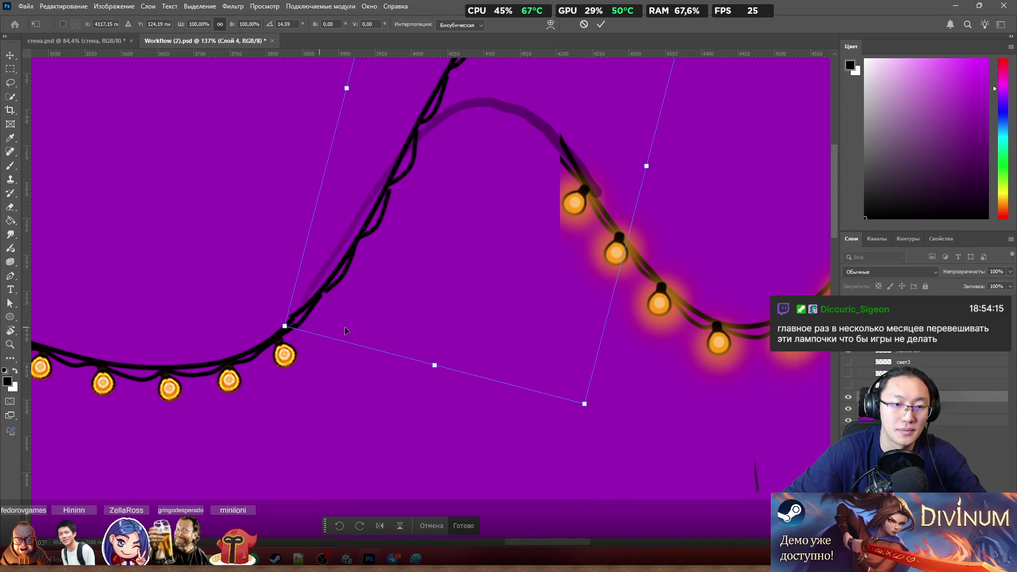
left_click_drag(579, 428, 568, 433)
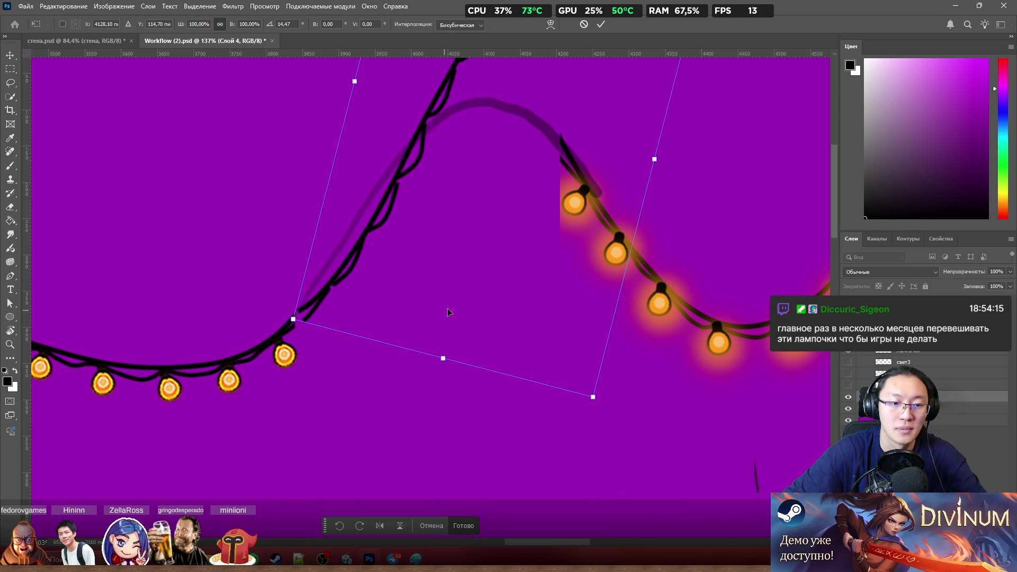
scroll(457, 310, "down", 2)
scroll(458, 311, "down", 1)
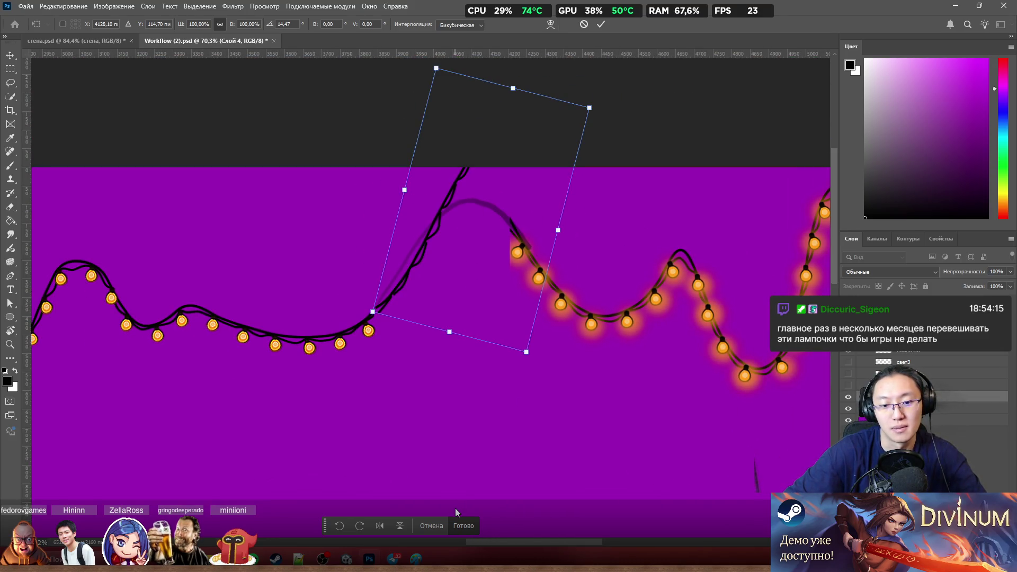
left_click(465, 526)
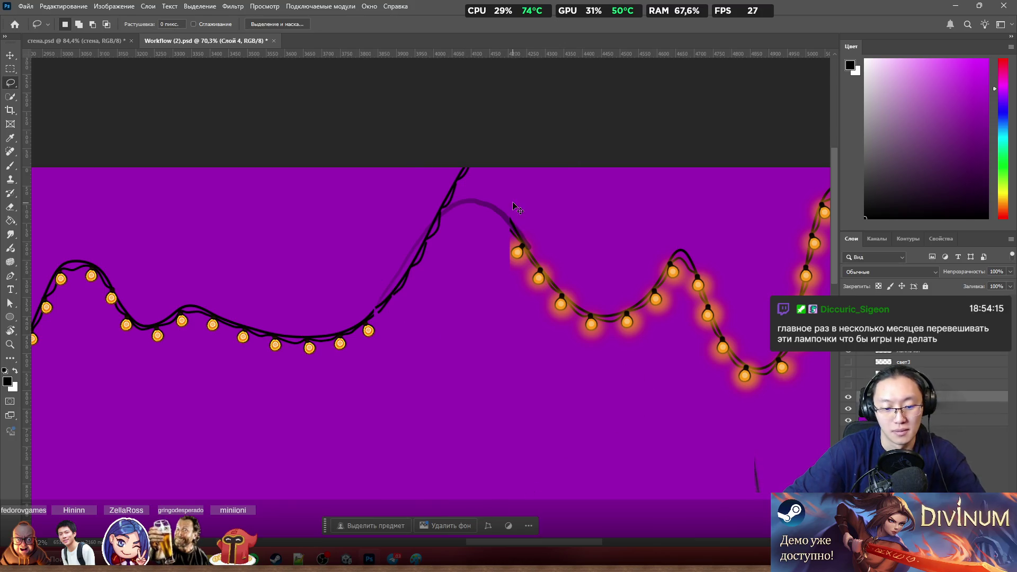
Step: Drop a duplicate of the wire piece lower down, pick its layer, and move it up toward the peak
left_click_drag(445, 215, 453, 345)
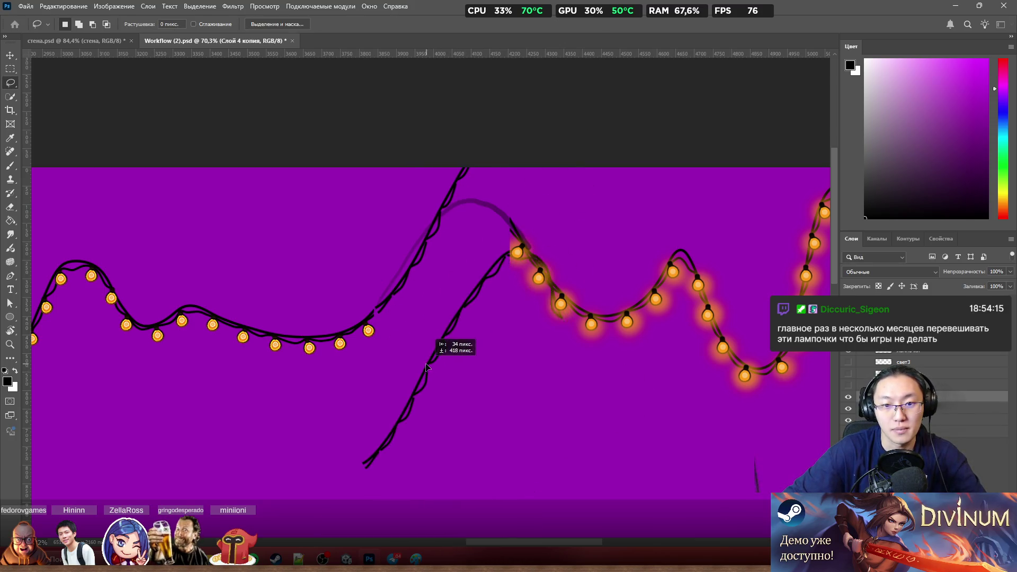
right_click(555, 321, "ctrl")
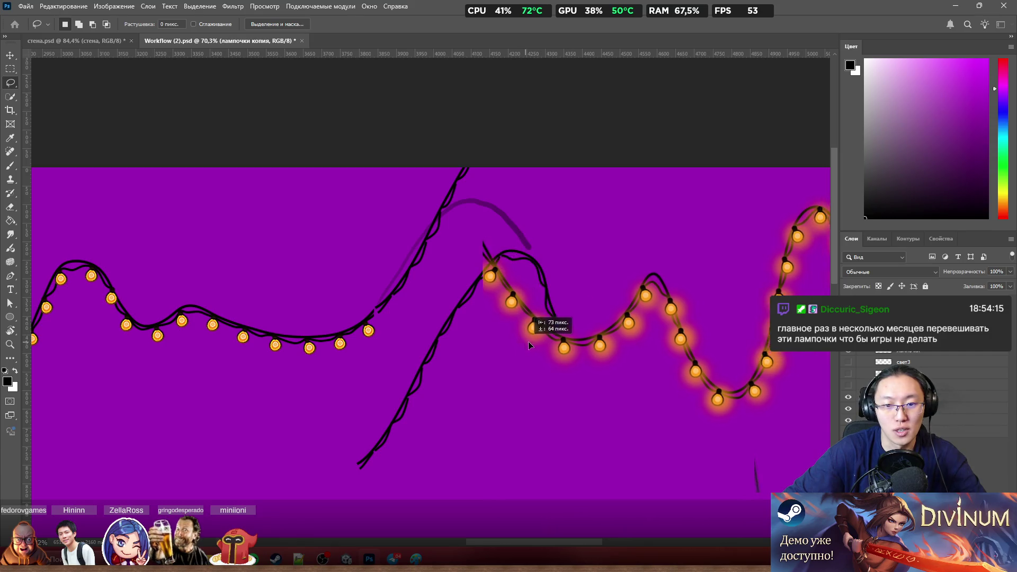
left_click(561, 328)
left_click_drag(447, 331, 448, 306)
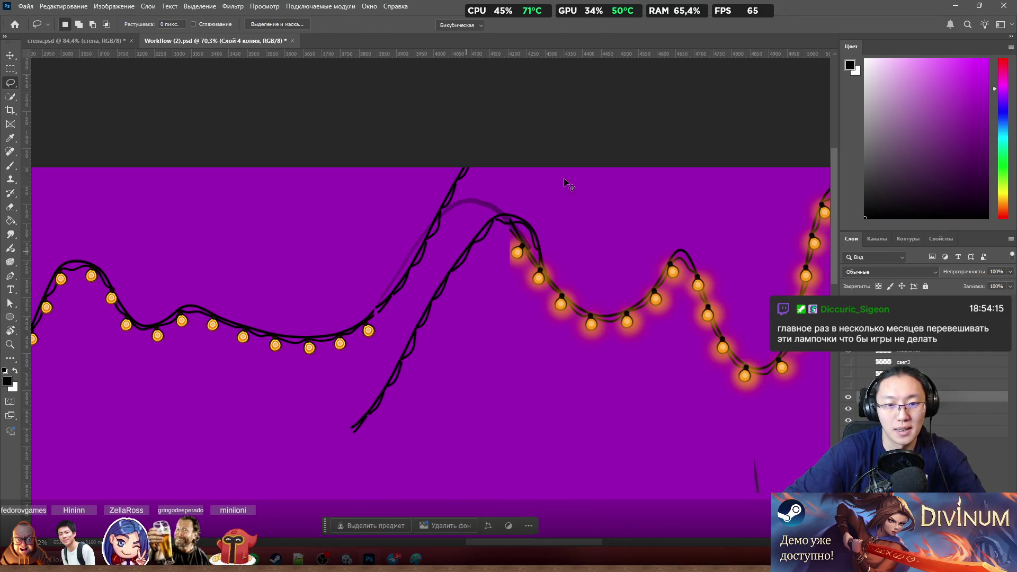
Step: Rotate the duplicate with Free Transform so it descends from the arch's peak, and commit it
key("ctrl+t")
left_click_drag(585, 193, 472, 140)
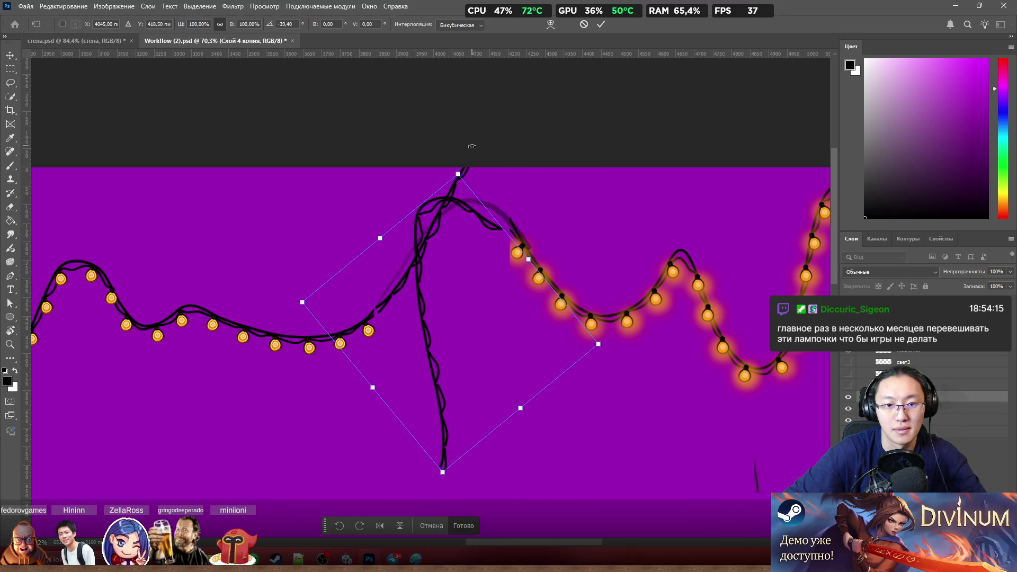
left_click_drag(451, 276, 509, 282)
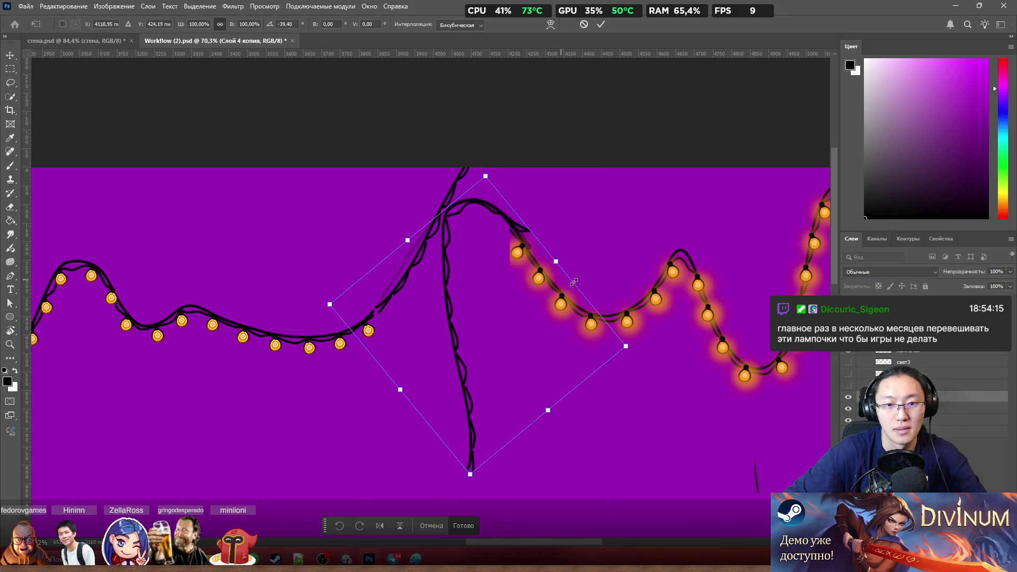
left_click_drag(680, 359, 681, 357)
left_click_drag(579, 340, 566, 344)
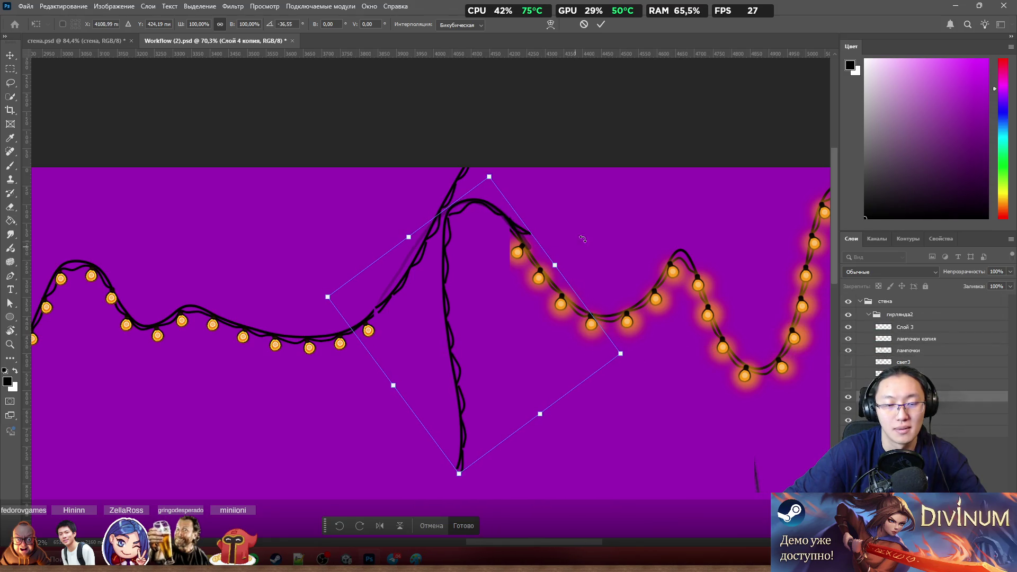
scroll(451, 209, "up", 3)
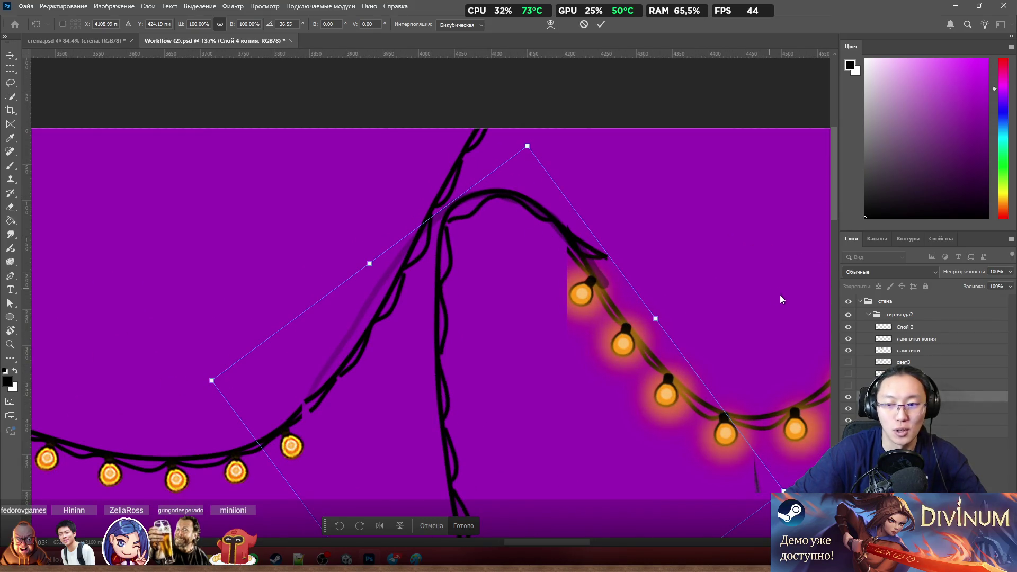
key("Return")
key("l")
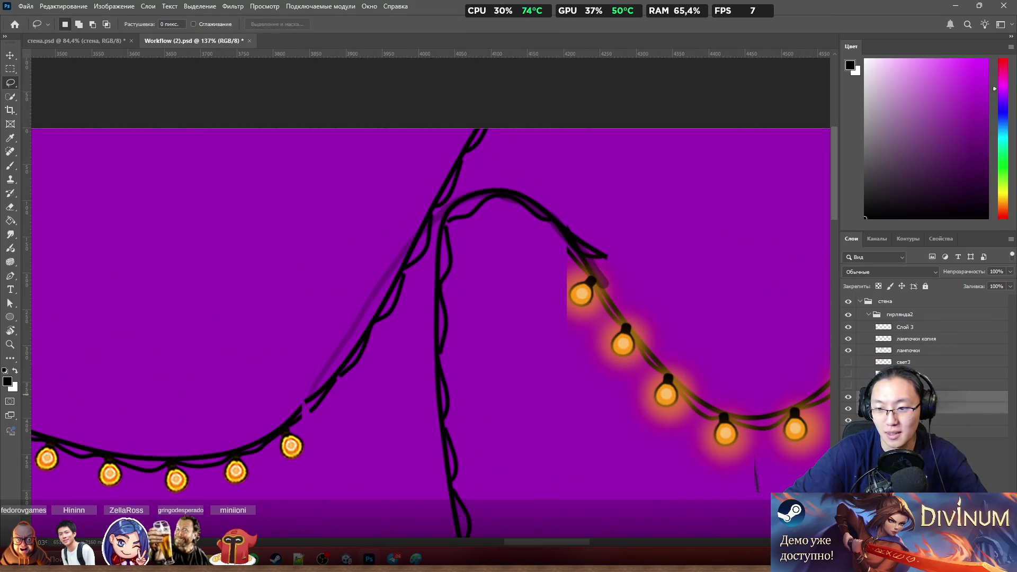
scroll(454, 257, "down", 3)
scroll(454, 257, "down", 2)
key("e")
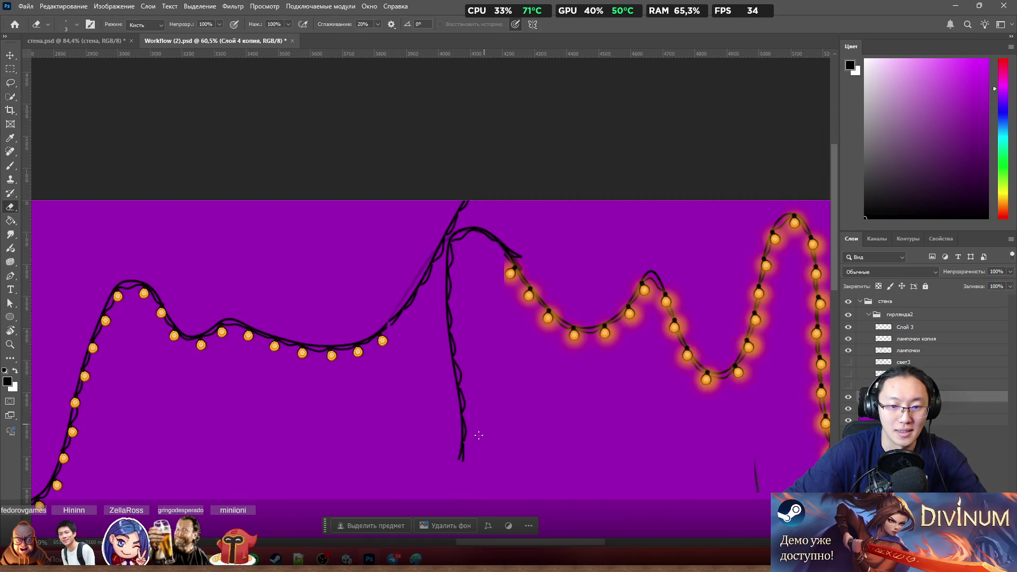
Step: Erase the dangling vertical wire and the stray stubs around the left garland's peak junction
left_click_drag(459, 357, 452, 294)
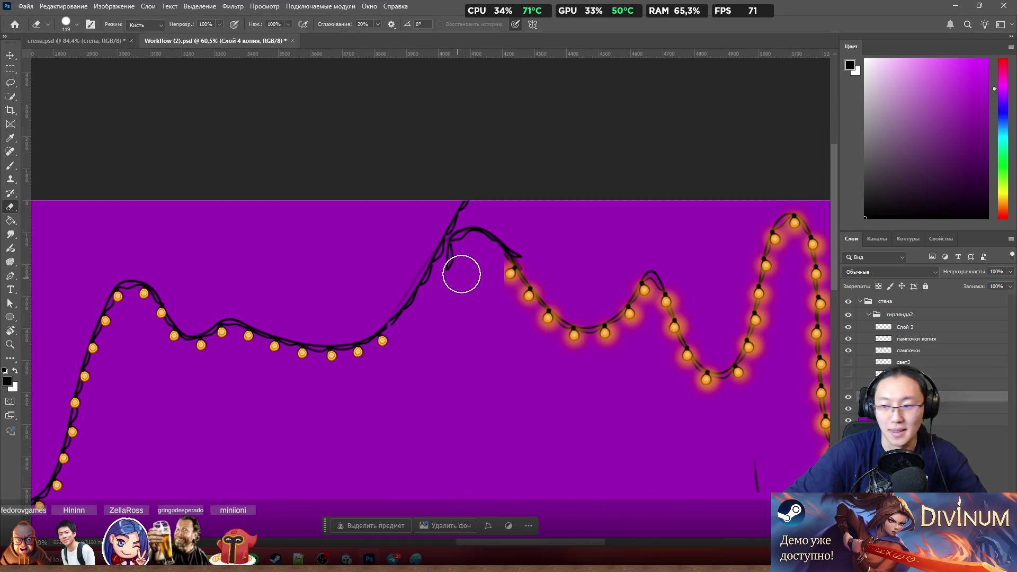
scroll(462, 274, "up", 3)
scroll(453, 250, "up", 3)
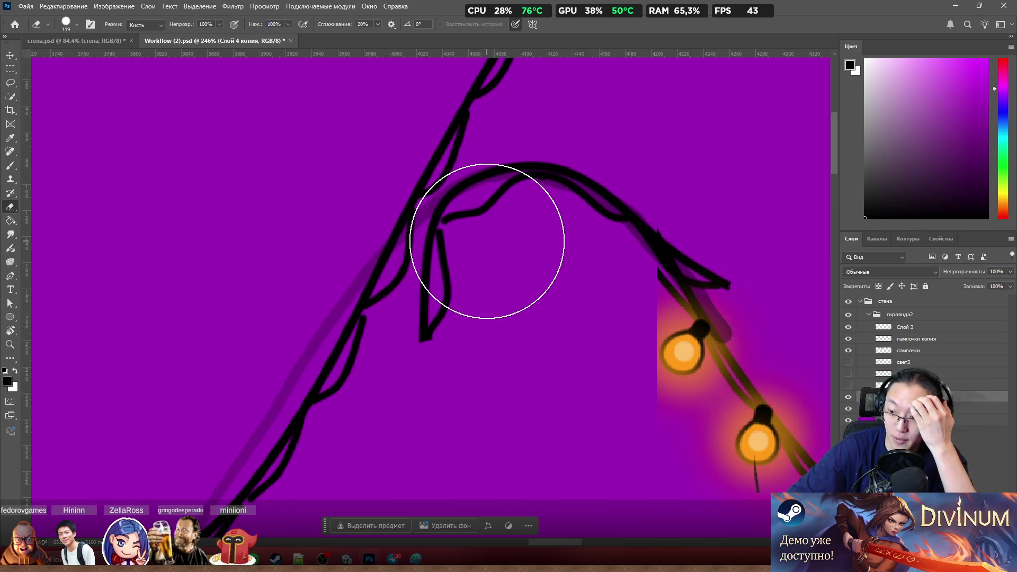
left_click_drag(491, 391, 486, 381)
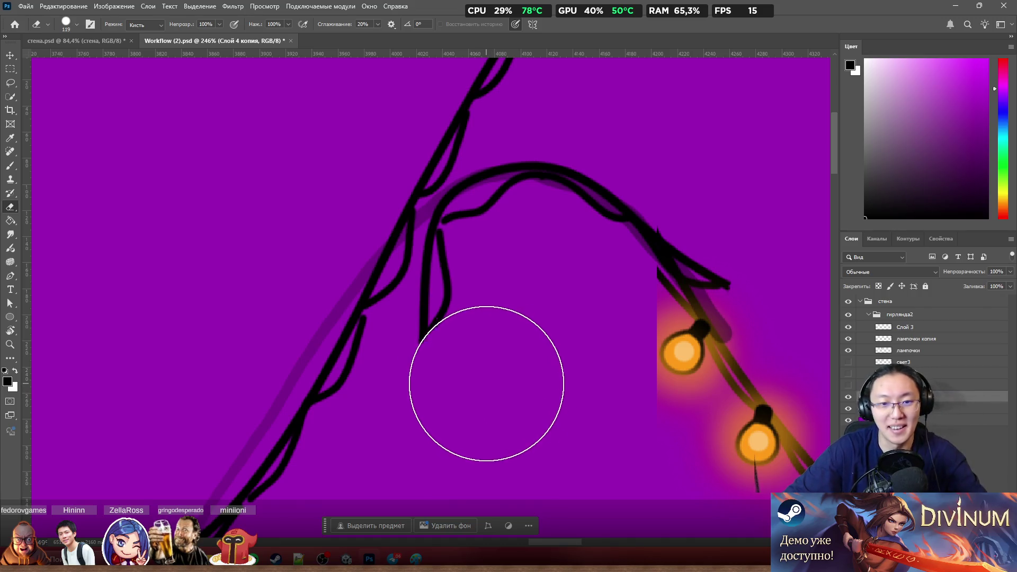
left_click_drag(454, 280, 445, 268)
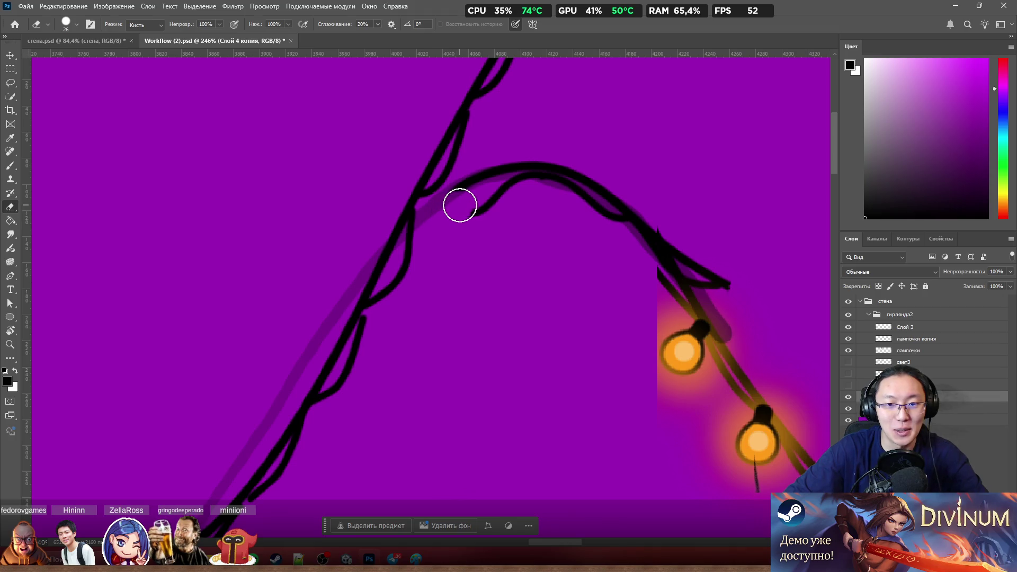
mouse_move(461, 206)
left_mouse_down()
mouse_move(484, 186)
mouse_move(466, 201)
left_mouse_up()
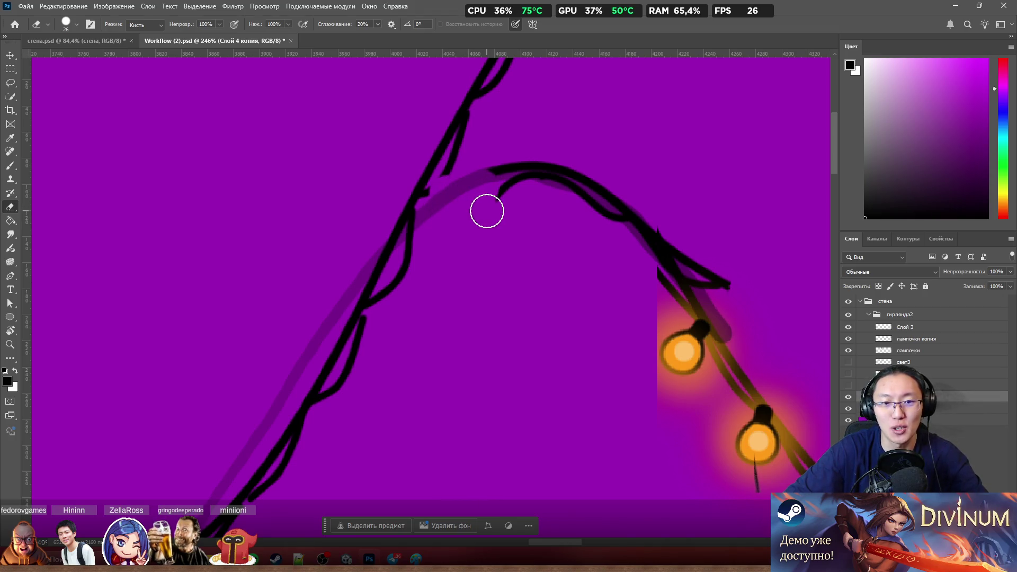
scroll(486, 211, "down", 5)
scroll(511, 112, "up", 2)
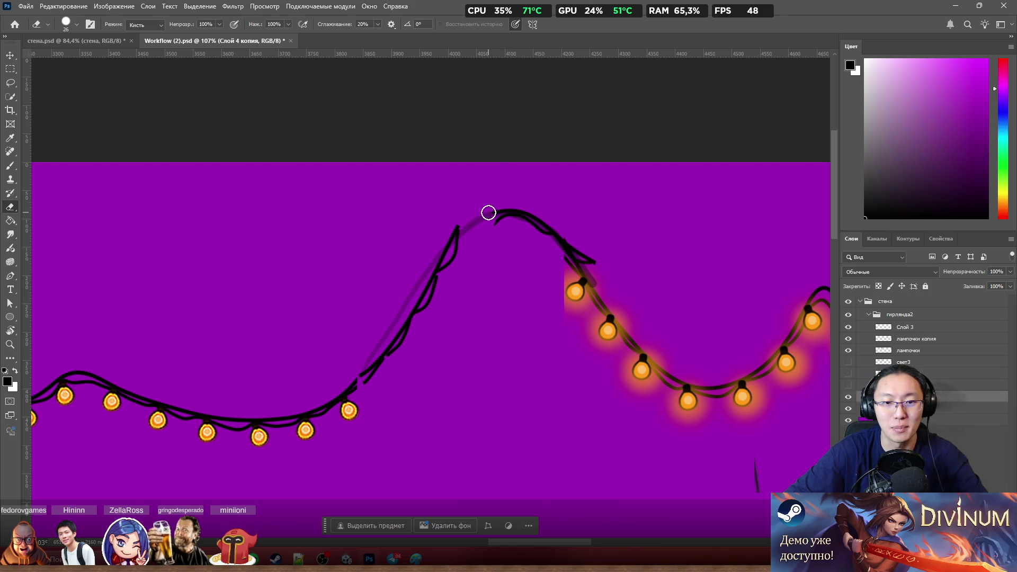
scroll(495, 196, "up", 4)
Step: Redraw a wire strand up and right from the strand tip, then erase its outer edge to thin the curve
key("b")
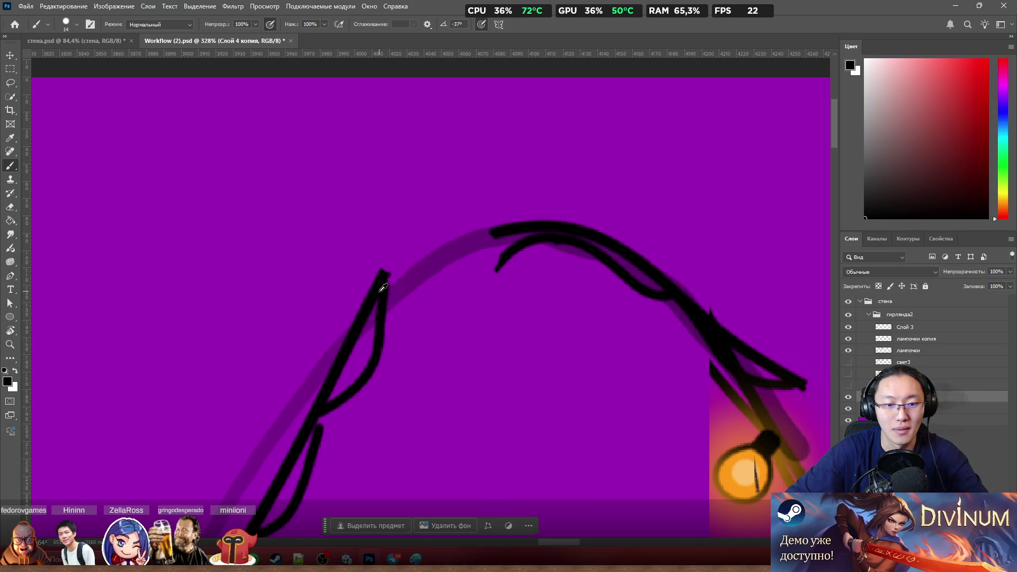
scroll(382, 287, "up", 2)
scroll(384, 286, "up", 2)
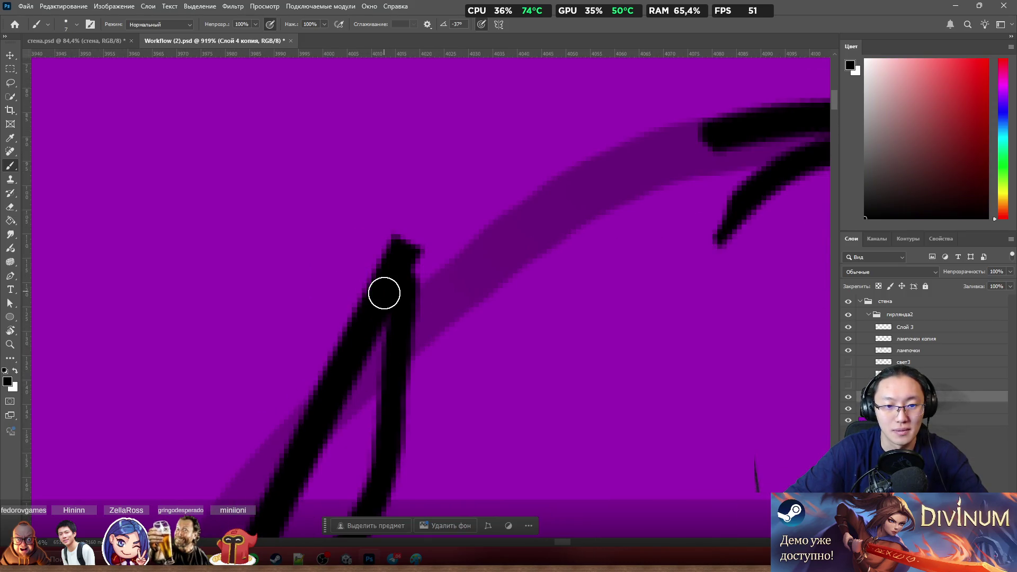
mouse_move(384, 292)
left_mouse_down()
mouse_move(513, 158)
mouse_move(612, 135)
left_mouse_up()
key("ctrl+z")
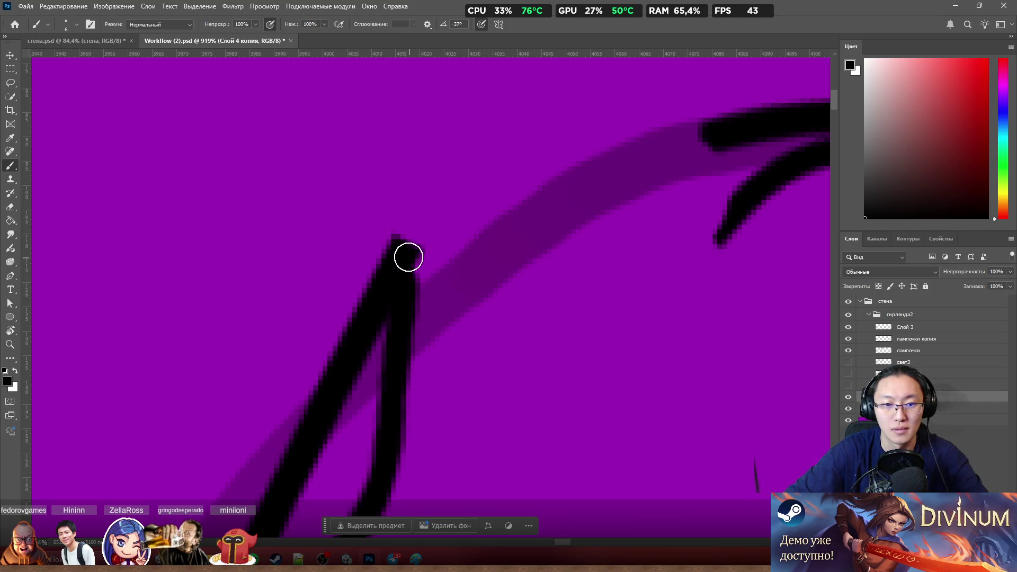
left_click_drag(409, 257, 716, 139)
scroll(716, 138, "down", 5)
scroll(673, 177, "down", 2)
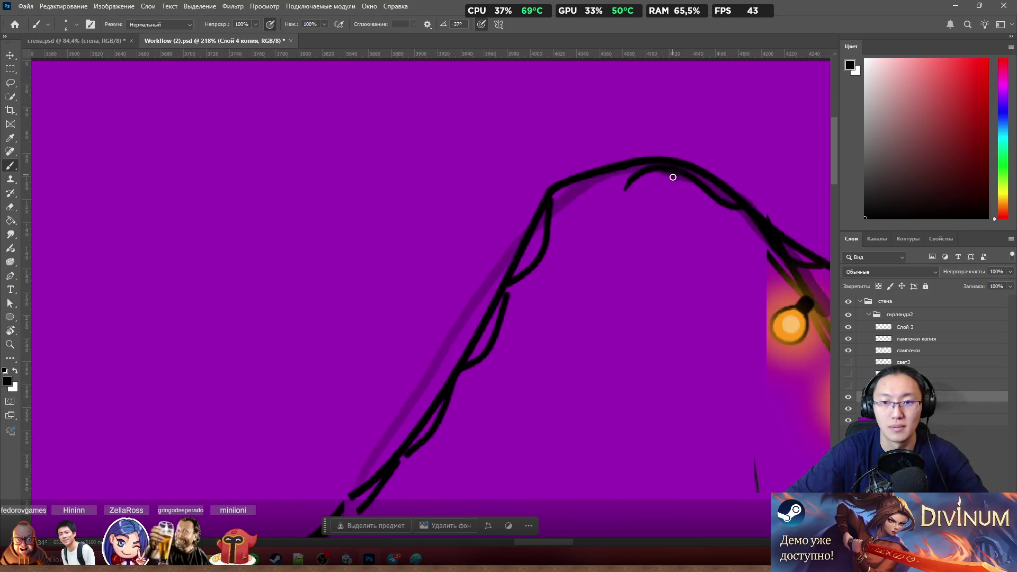
scroll(672, 176, "down", 1)
scroll(601, 141, "up", 3)
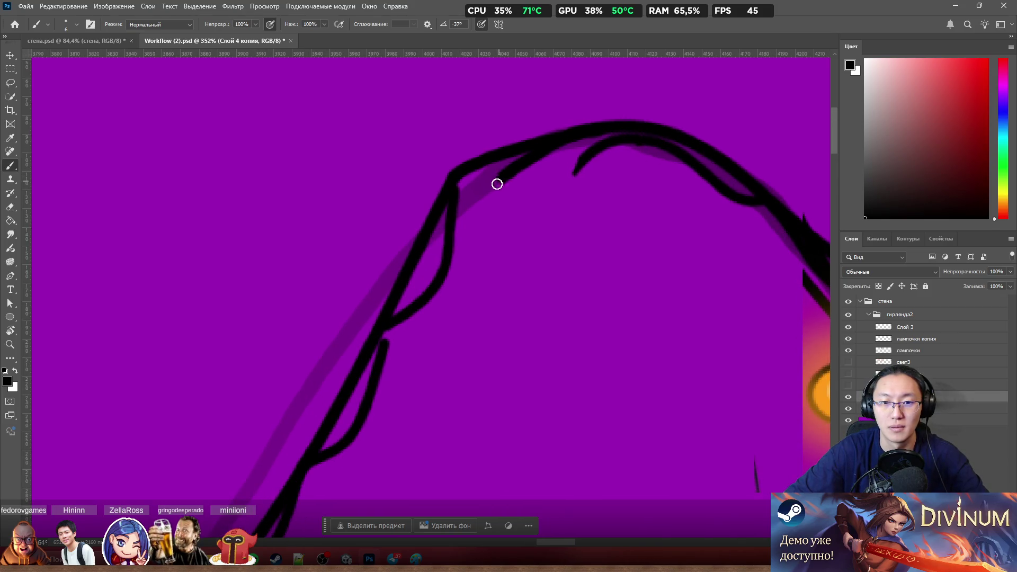
left_click_drag(497, 184, 430, 252)
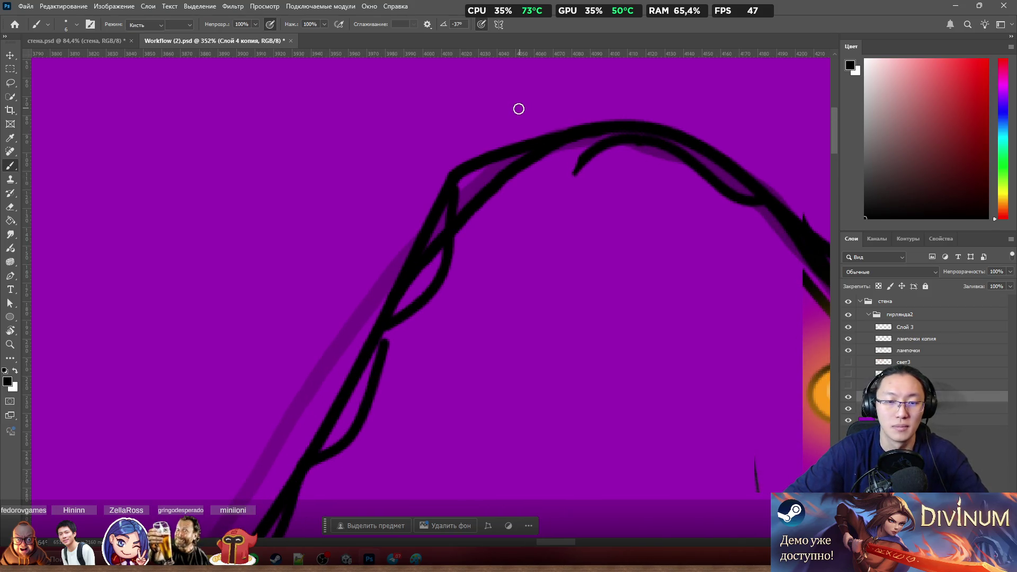
key("e")
left_click_drag(509, 143, 398, 224)
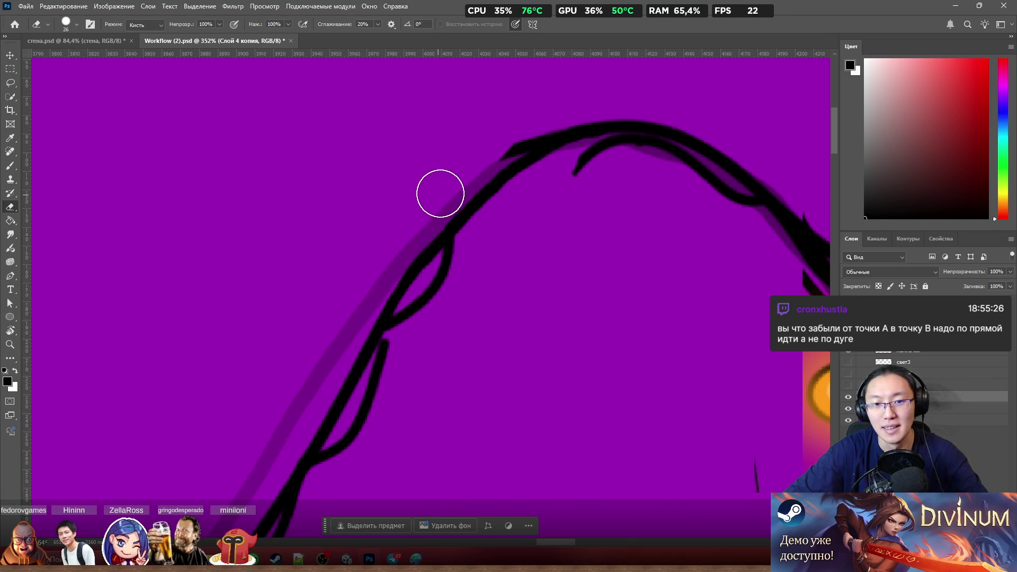
mouse_move(477, 159)
left_mouse_down()
mouse_move(554, 114)
mouse_move(635, 98)
left_mouse_up()
Step: Paint another stroke along the curve and erase its misplaced segment
key("b")
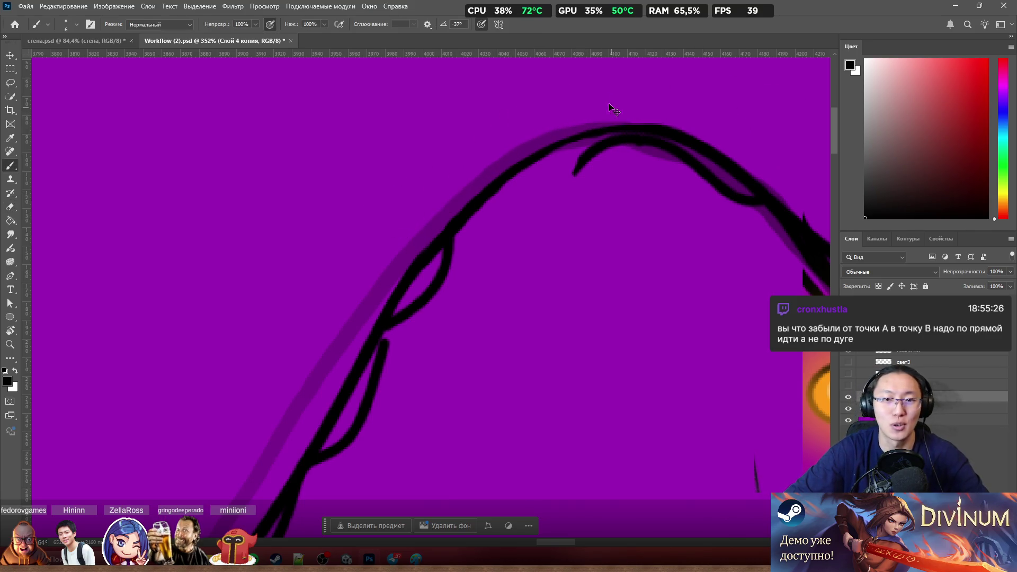
left_click_drag(275, 521, 453, 171)
scroll(410, 187, "up", 2)
key("e")
left_click_drag(400, 200, 491, 124)
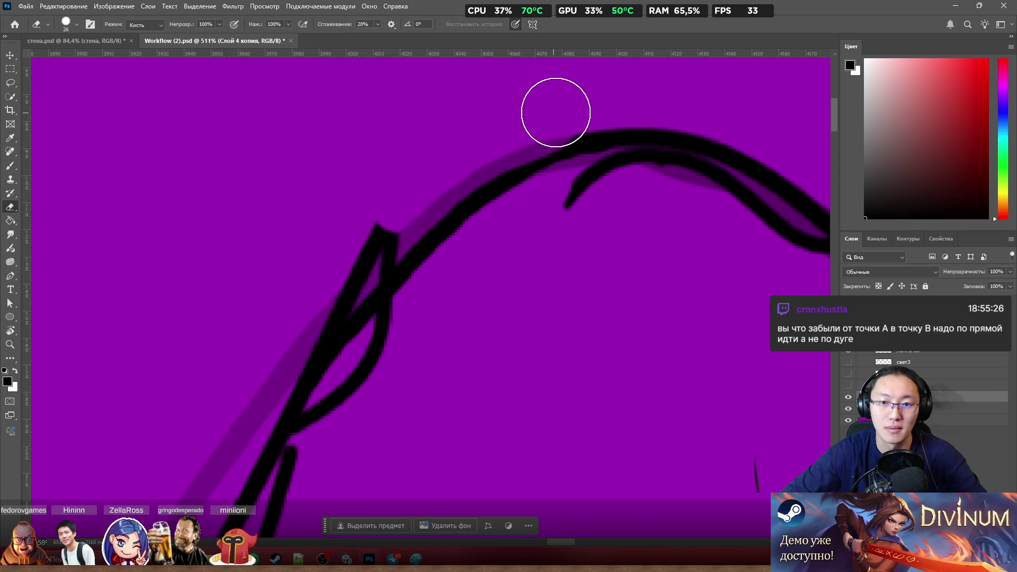
key("ctrl+z")
key("ctrl+shift+z")
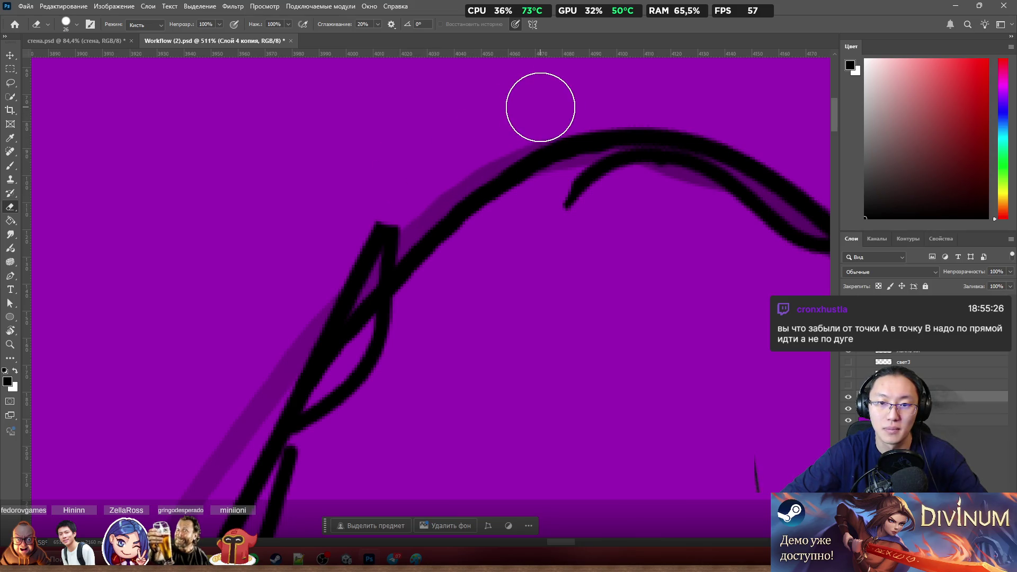
key("b")
scroll(517, 115, "up", 1)
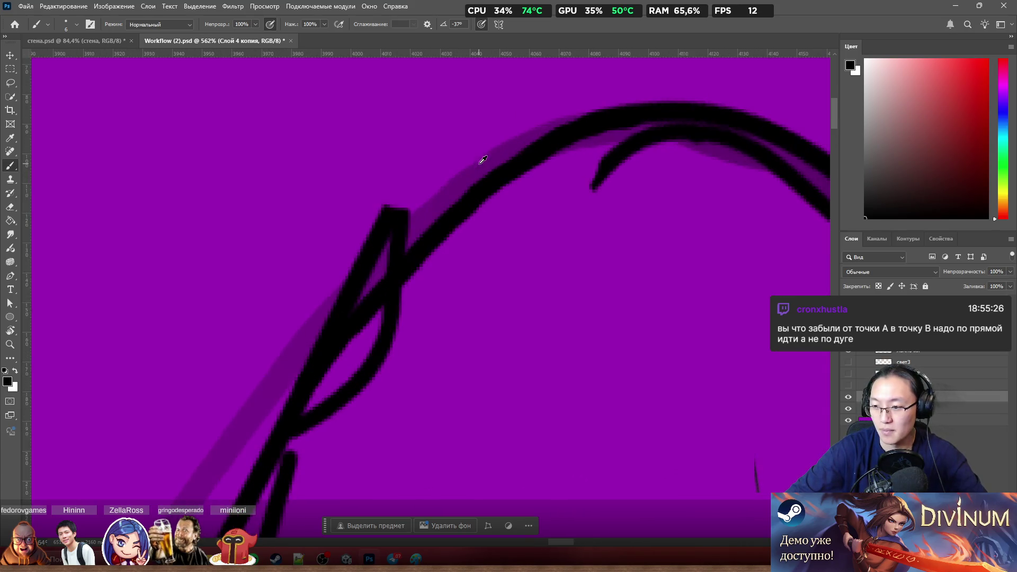
scroll(478, 164, "down", 2)
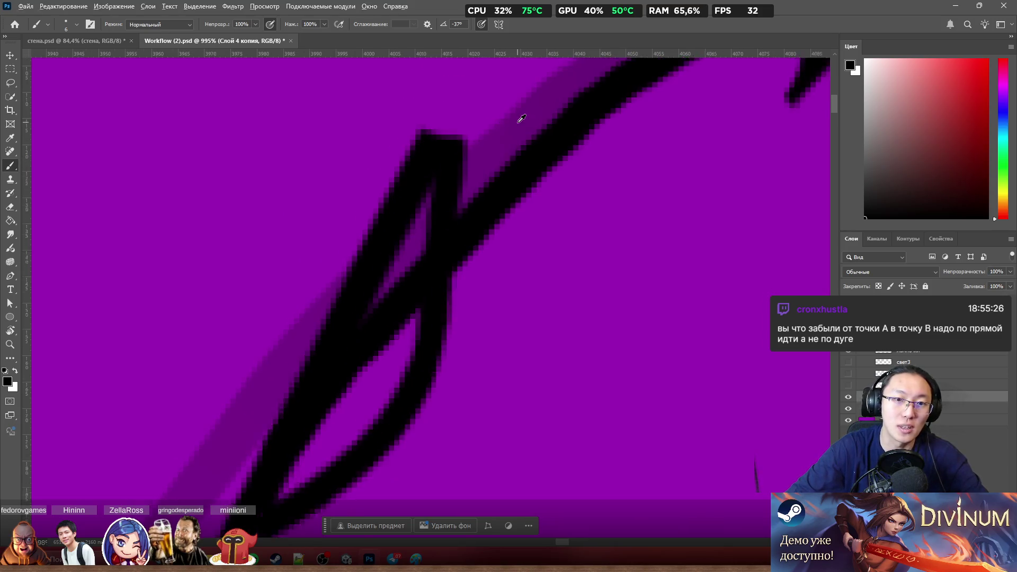
scroll(447, 106, "up", 2)
Step: Trim the stroke's top and stray pixels along the curve so the double wire runs cleanly between garlands
key("e")
left_click_drag(449, 99, 414, 125)
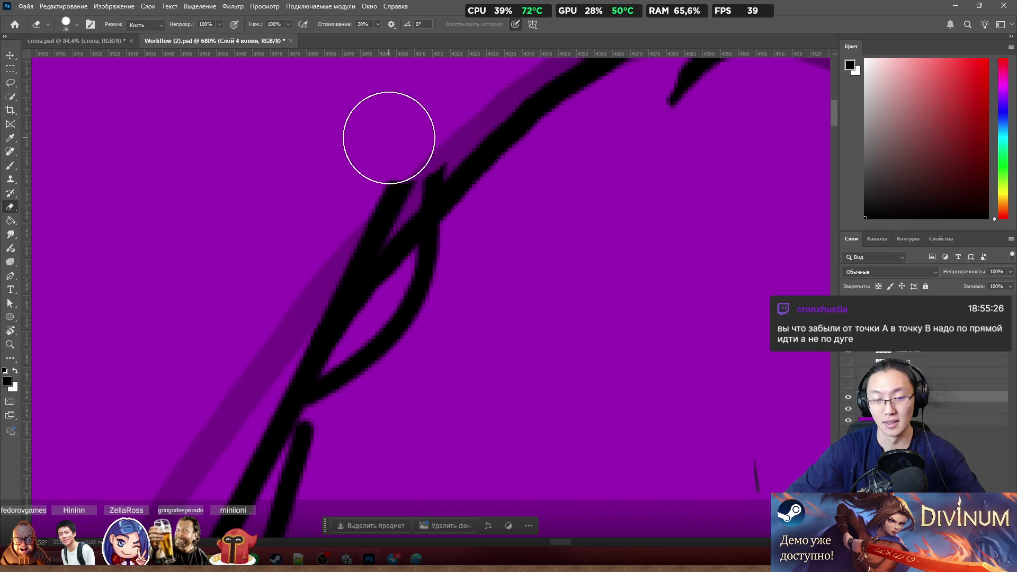
left_click_drag(394, 132, 311, 256)
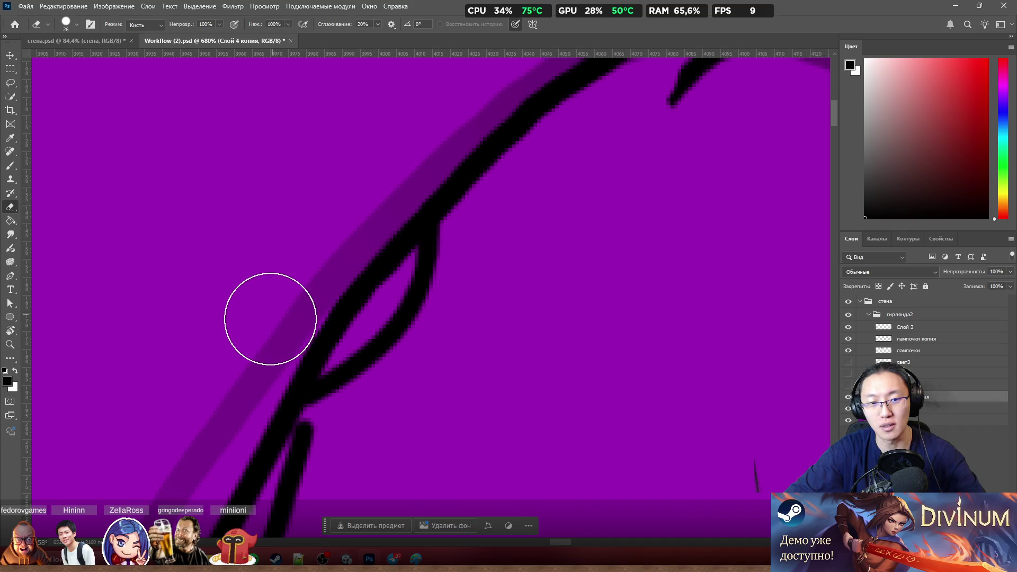
key("b")
scroll(403, 183, "down", 3)
scroll(403, 183, "down", 3)
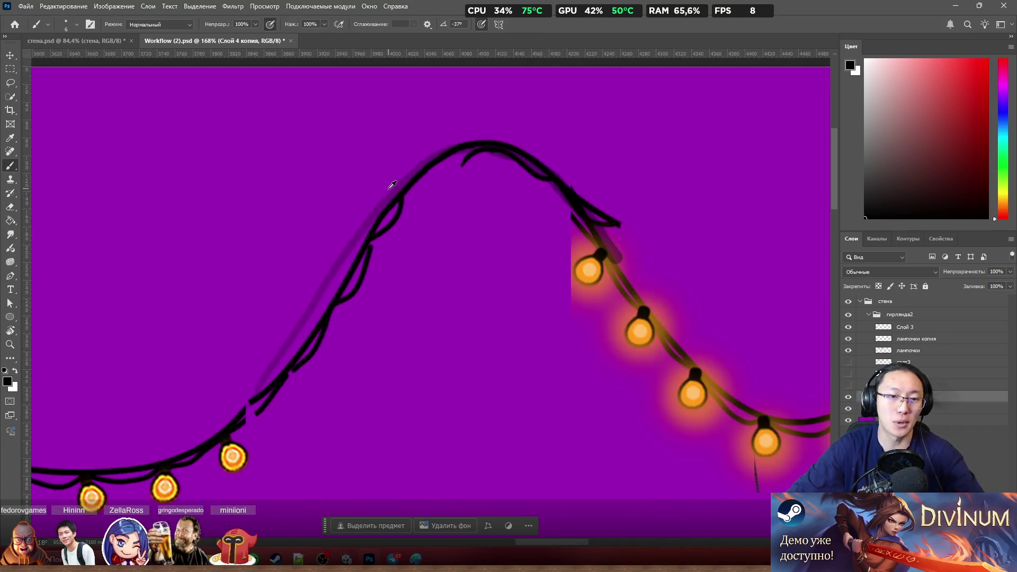
scroll(403, 183, "up", 2)
scroll(403, 184, "up", 2)
scroll(402, 176, "up", 2)
Step: Paint black into the gap between the wire strokes above the bulb, undoing one bad stroke
key("e")
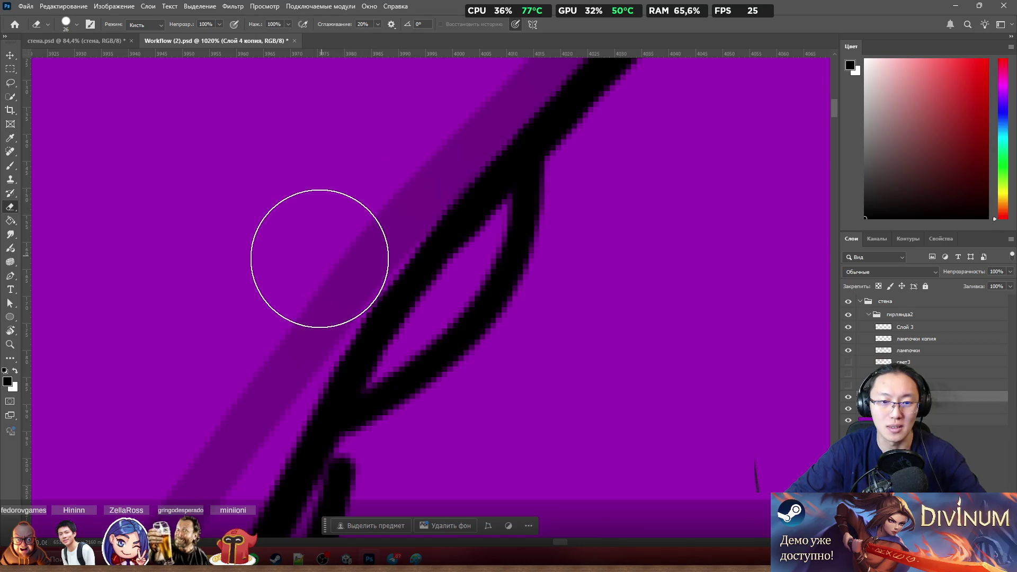
key("b")
scroll(188, 245, "down", 3)
scroll(188, 245, "down", 2)
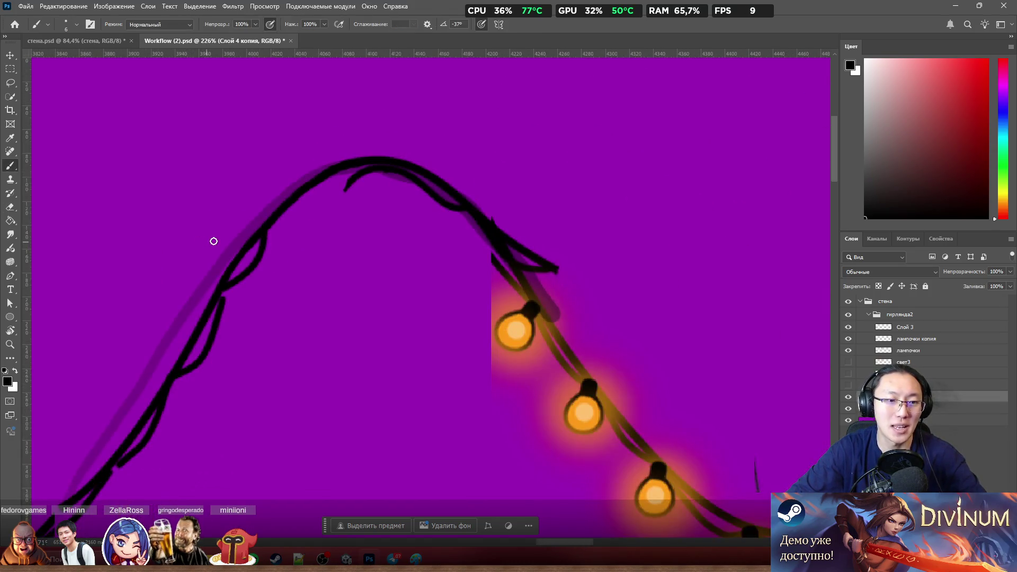
scroll(263, 235, "down", 2)
scroll(291, 238, "down", 2)
scroll(204, 269, "up", 3)
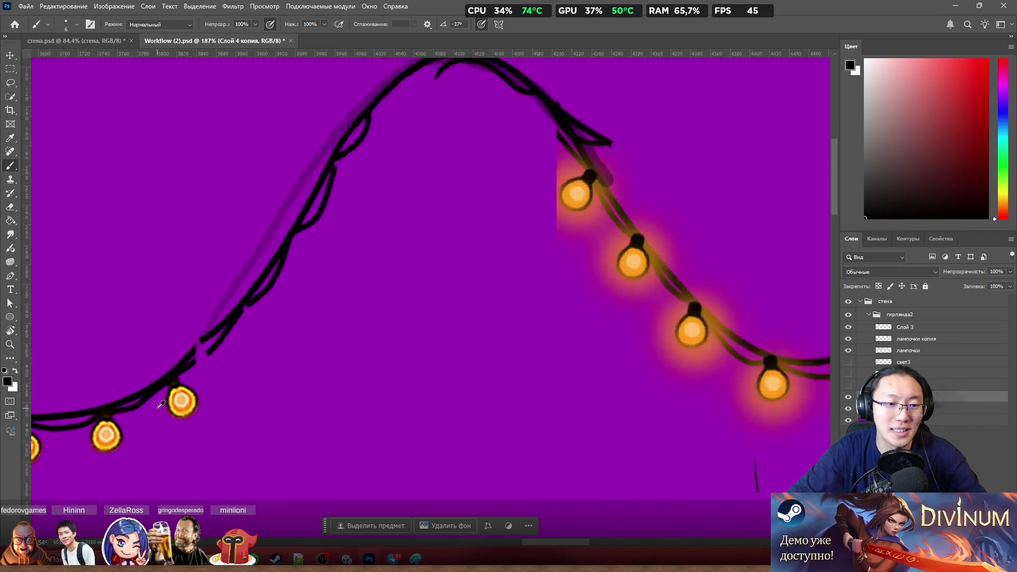
scroll(142, 359, "up", 3)
scroll(224, 330, "up", 2)
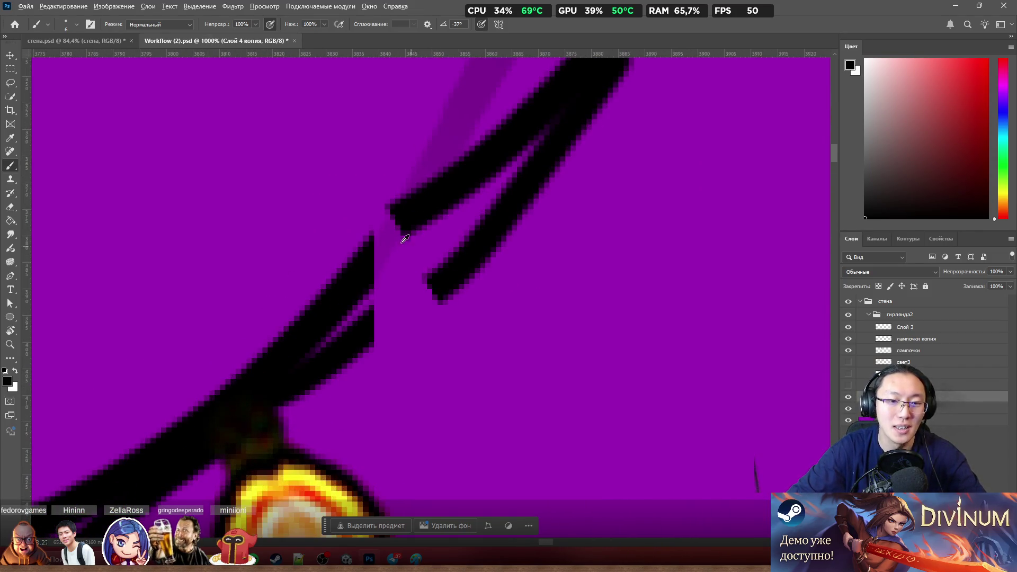
scroll(403, 237, "down", 2)
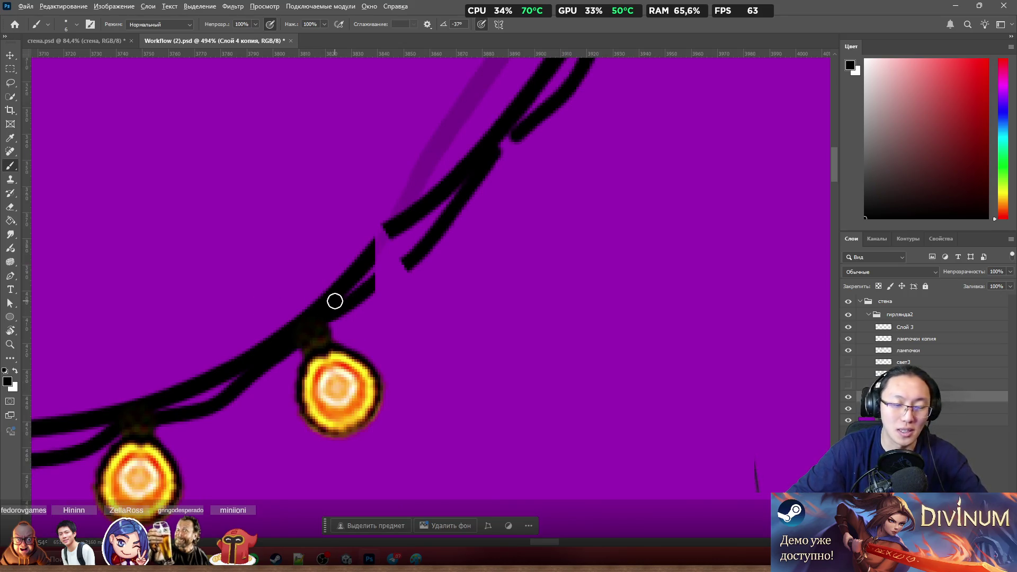
scroll(348, 282, "up", 1)
scroll(348, 281, "up", 1)
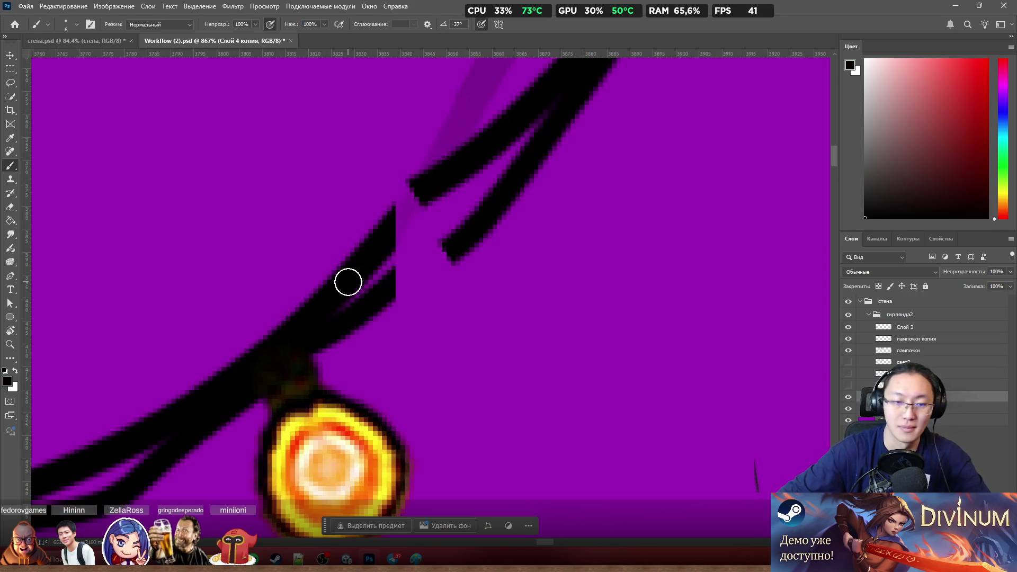
left_click_drag(473, 166, 430, 214)
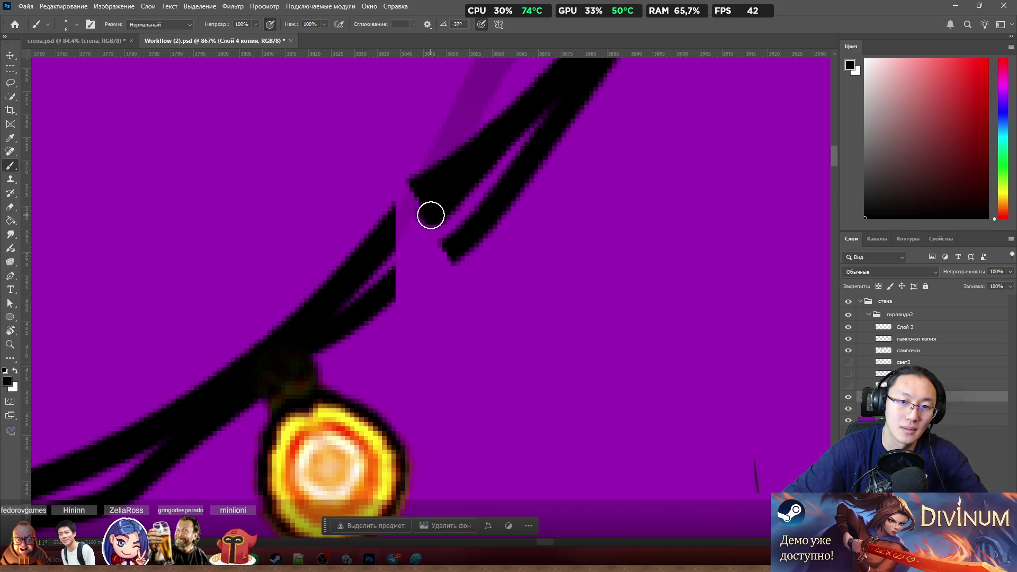
mouse_move(467, 168)
left_mouse_down()
mouse_move(379, 266)
mouse_move(405, 273)
left_mouse_up()
key("ctrl+z")
key("ctrl+z")
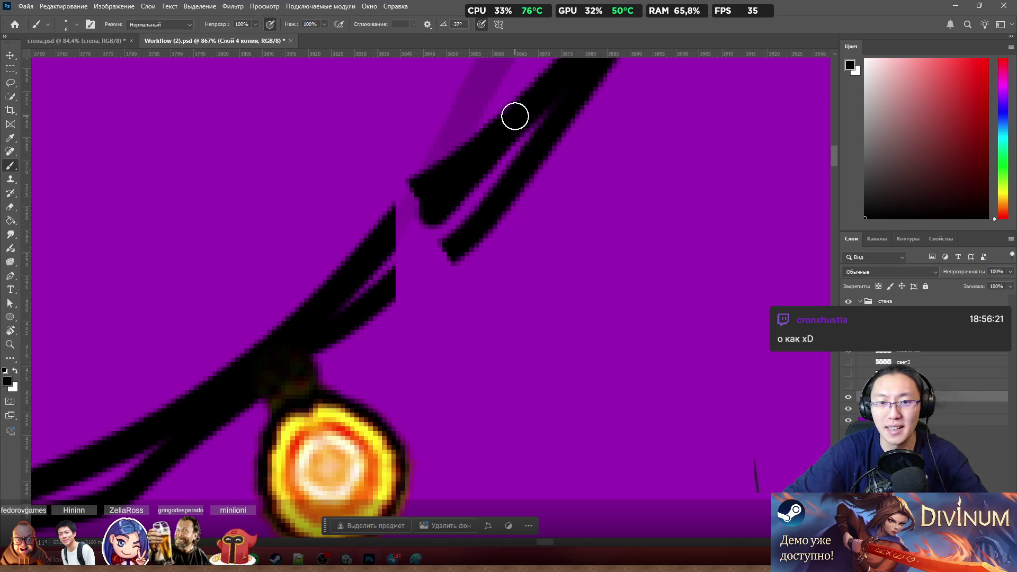
Step: Thicken the upper wire stroke's edge and join it to the lower stroke in black
left_click_drag(515, 117, 468, 172)
left_click_drag(427, 214, 378, 249)
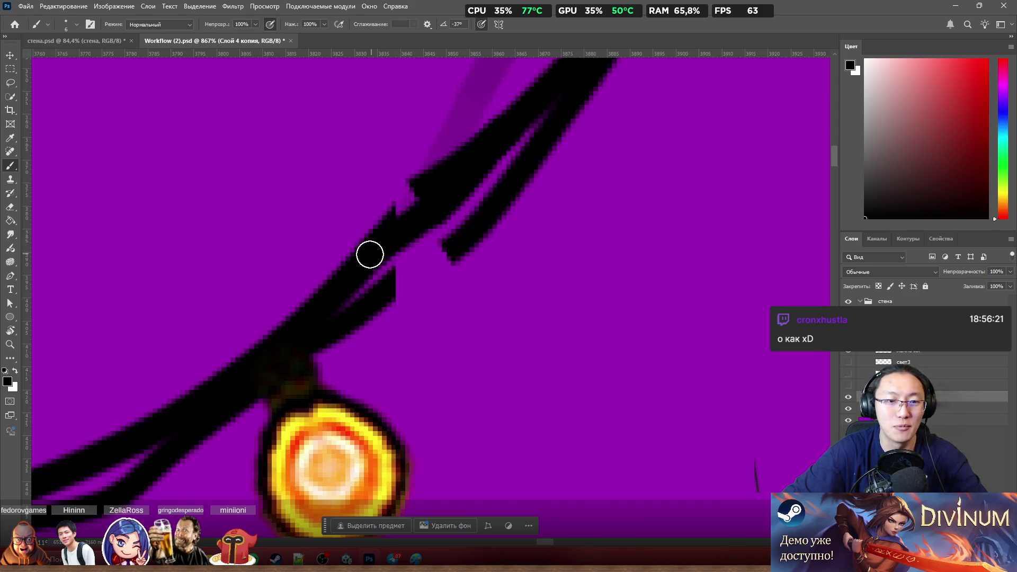
scroll(421, 239, "down", 2)
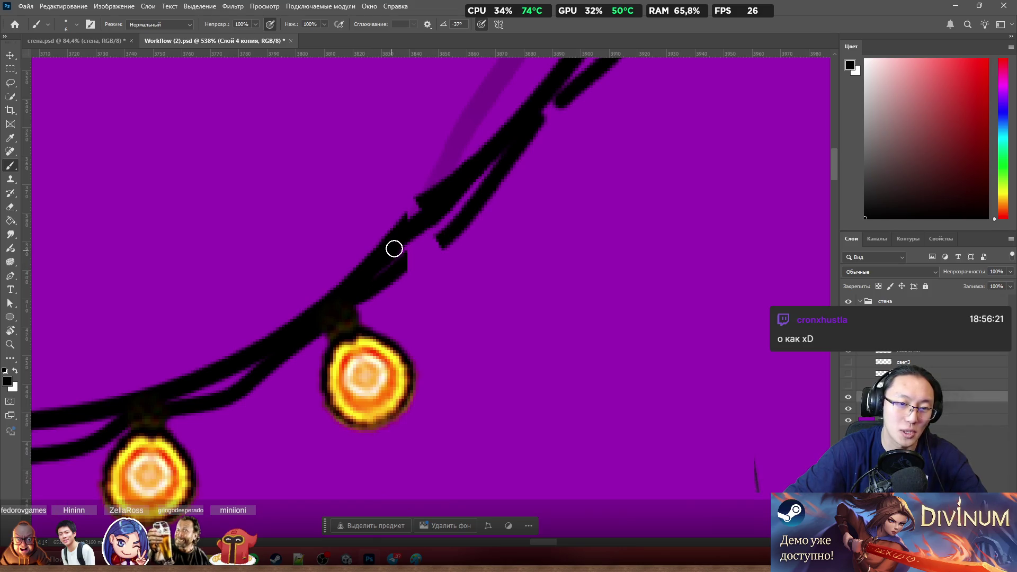
scroll(379, 173, "up", 2)
key("e")
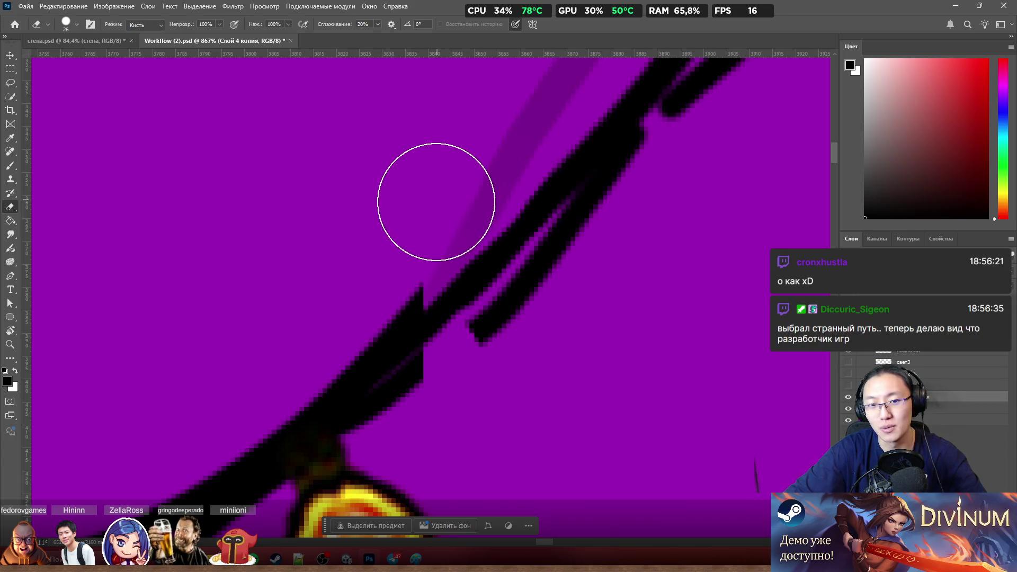
key("b")
scroll(476, 271, "down", 5)
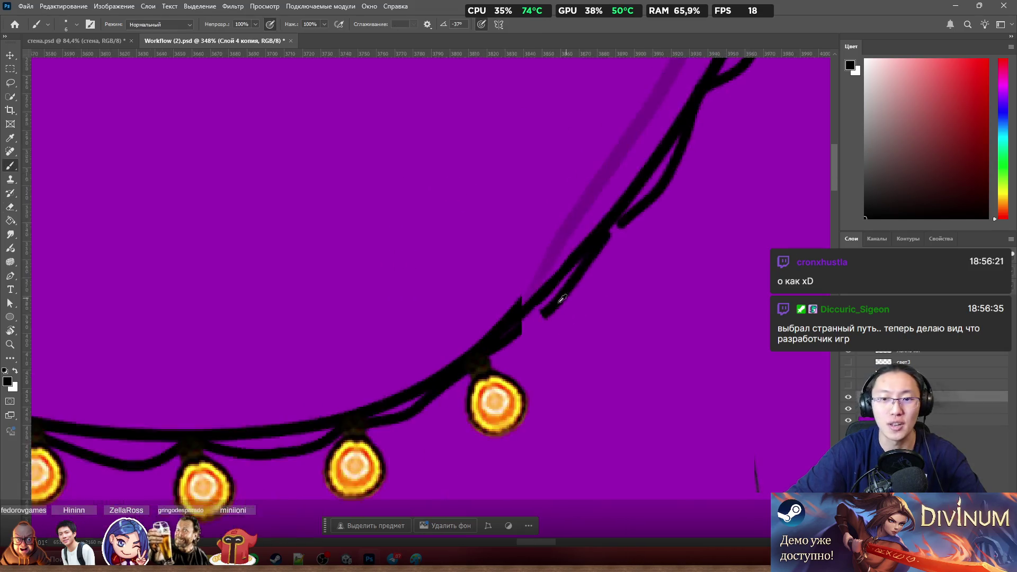
scroll(499, 295, "up", 2)
scroll(563, 248, "up", 2)
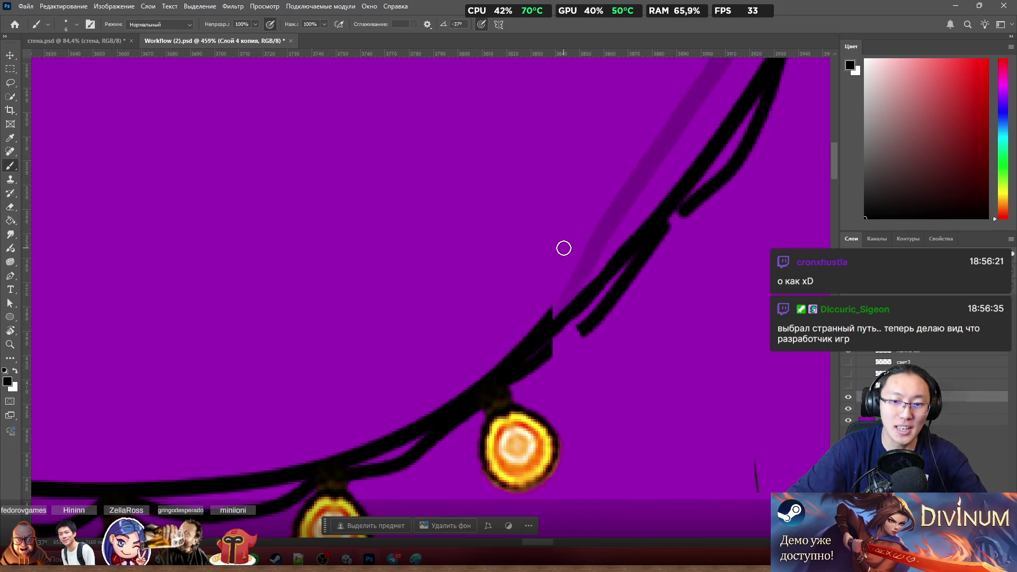
Step: Make the провод wire layer active and briefly hide it to confirm it holds the thick black line
left_click(548, 324, "ctrl")
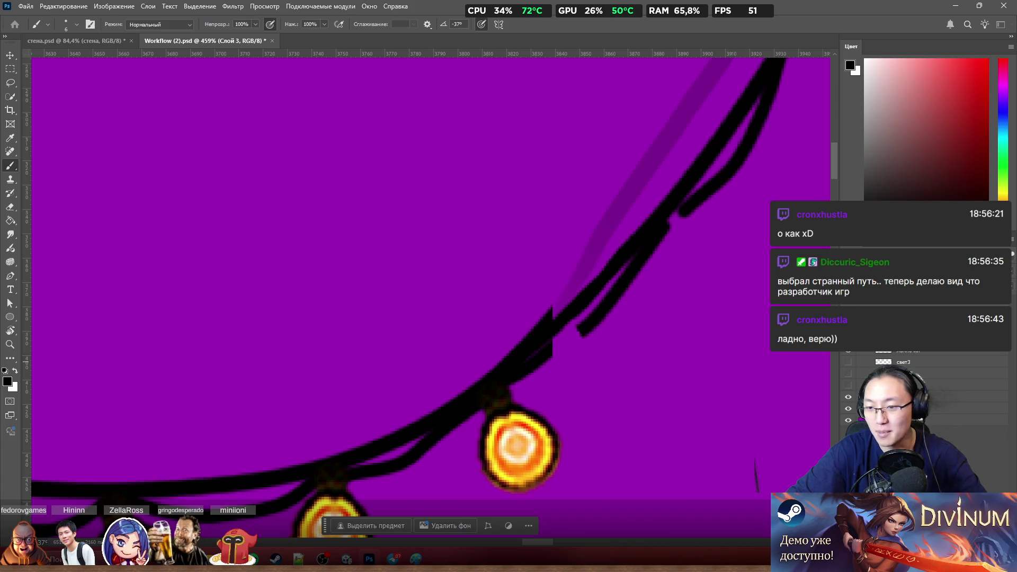
left_click(914, 409)
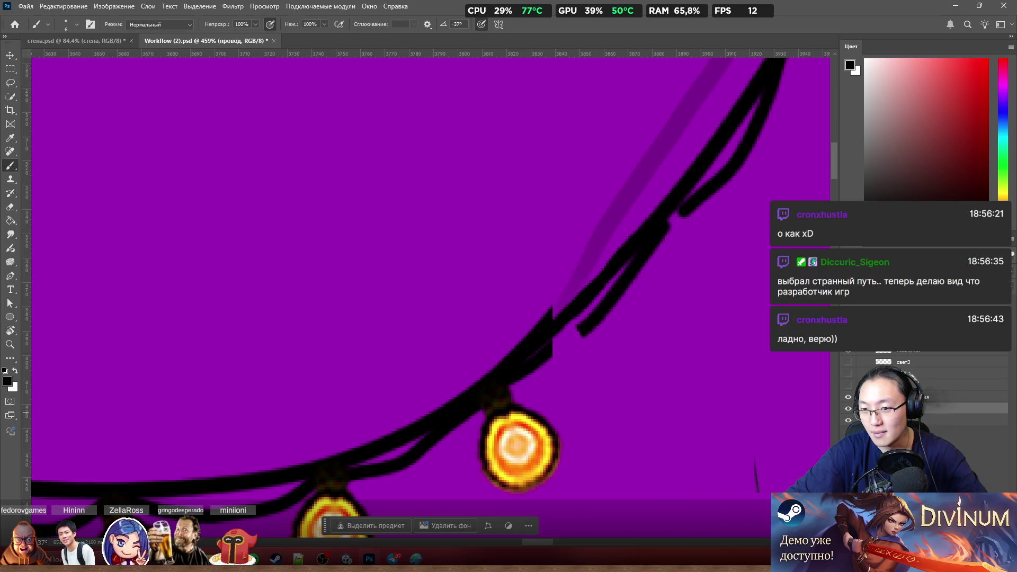
left_click(848, 400)
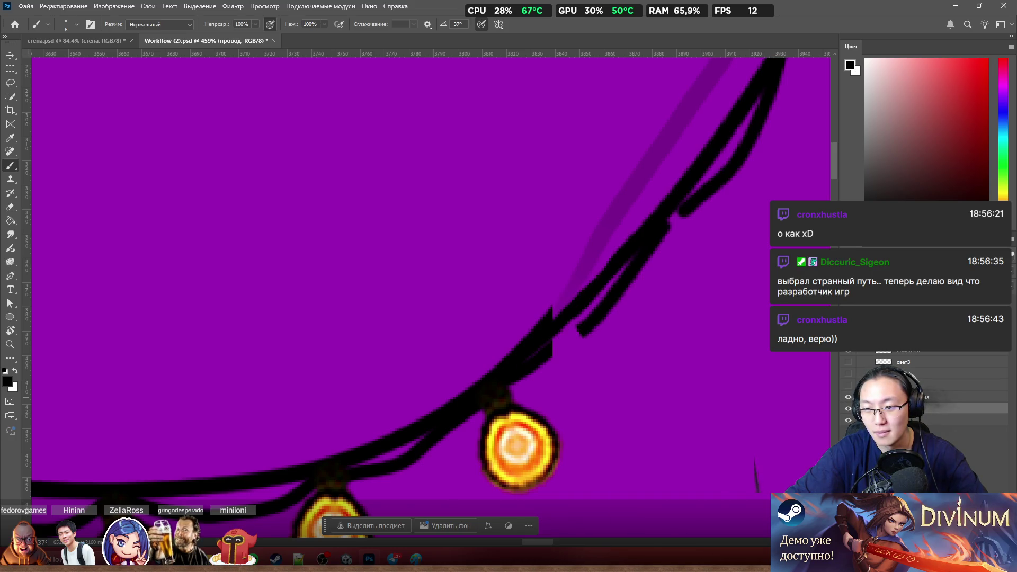
left_click(915, 397)
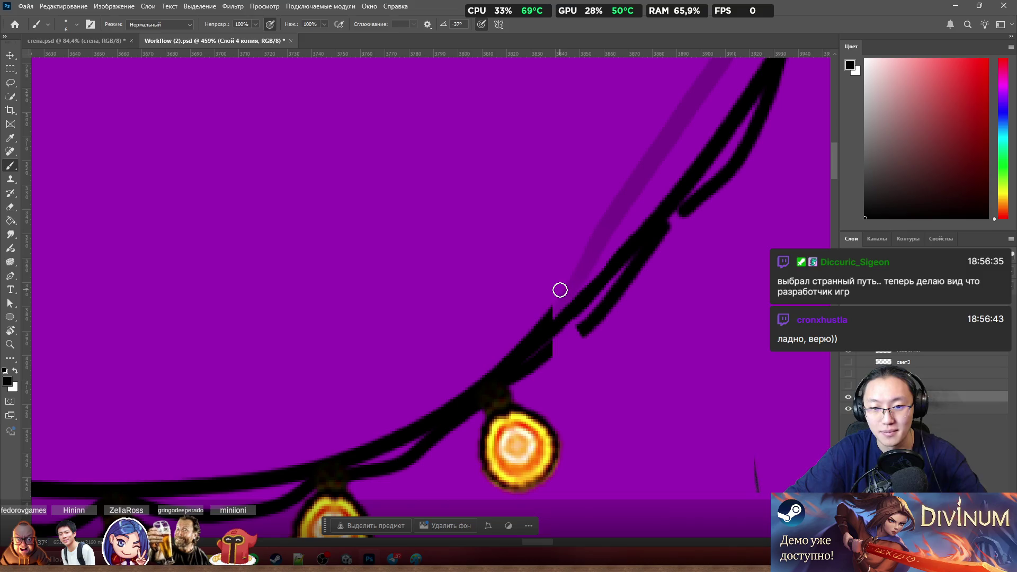
Step: Switch the working layer to лампочки копия with the eraser ready
key("e")
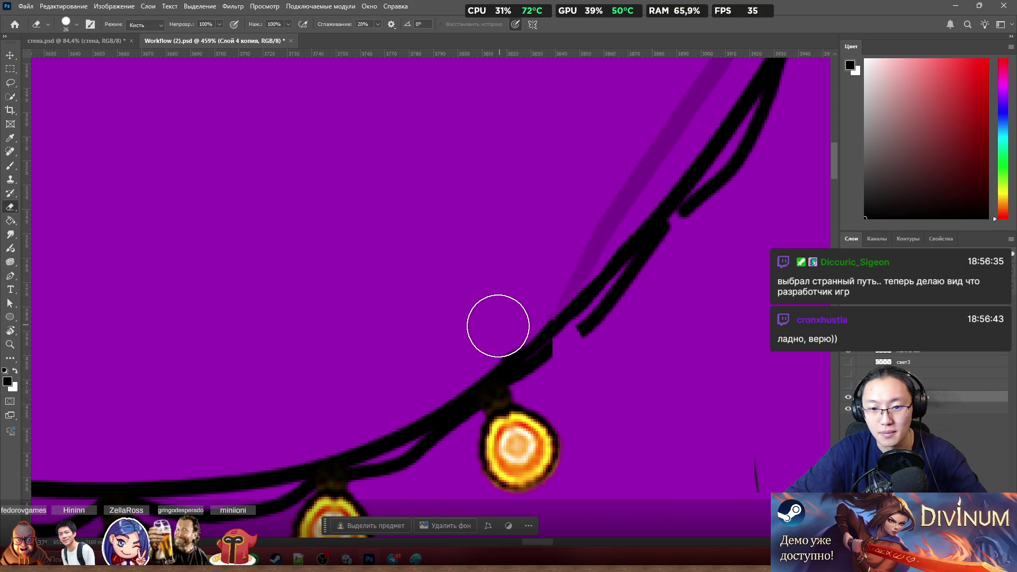
scroll(442, 223, "down", 3)
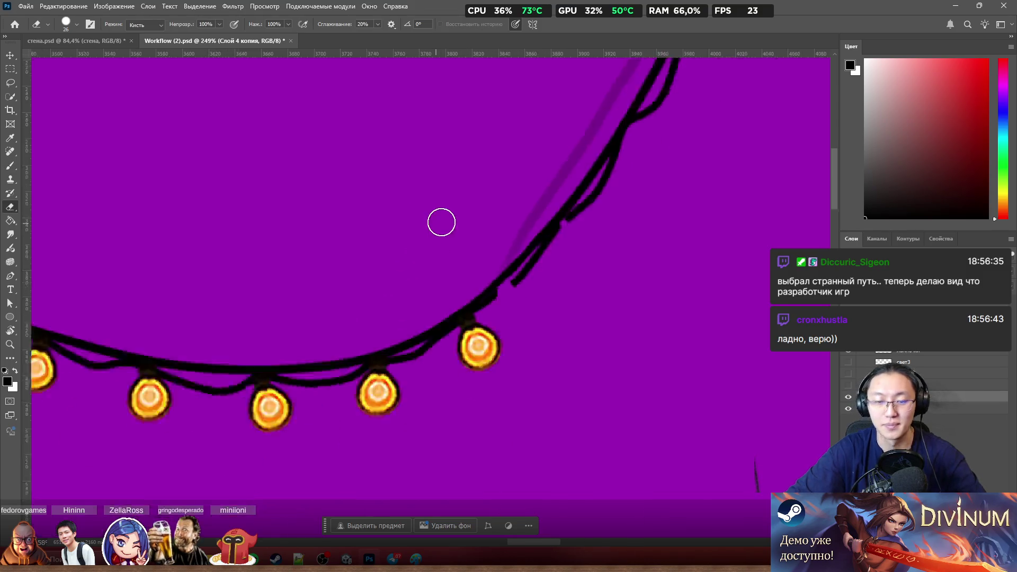
scroll(443, 223, "down", 2)
scroll(493, 282, "up", 1)
scroll(479, 198, "up", 1)
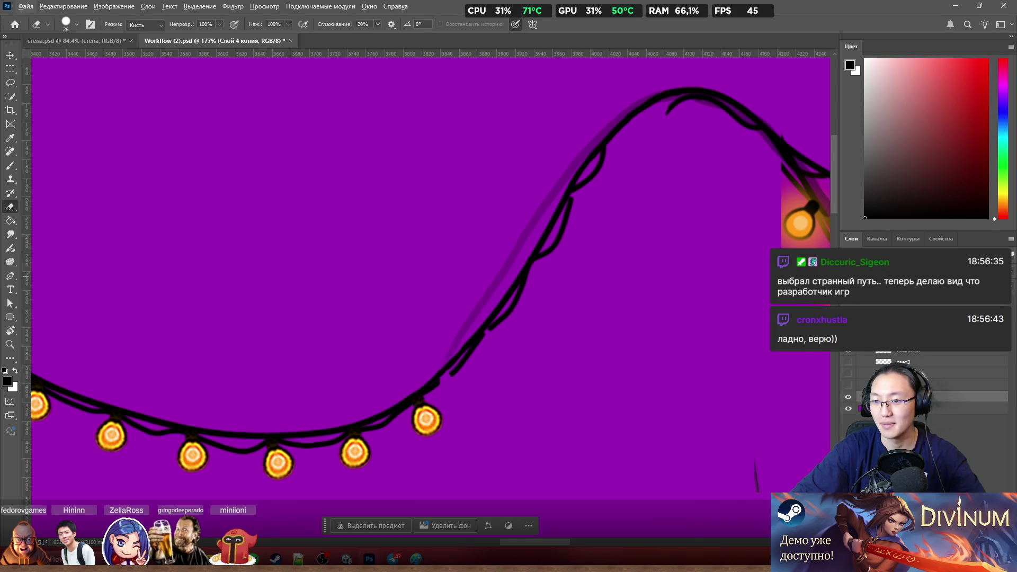
left_click(915, 326)
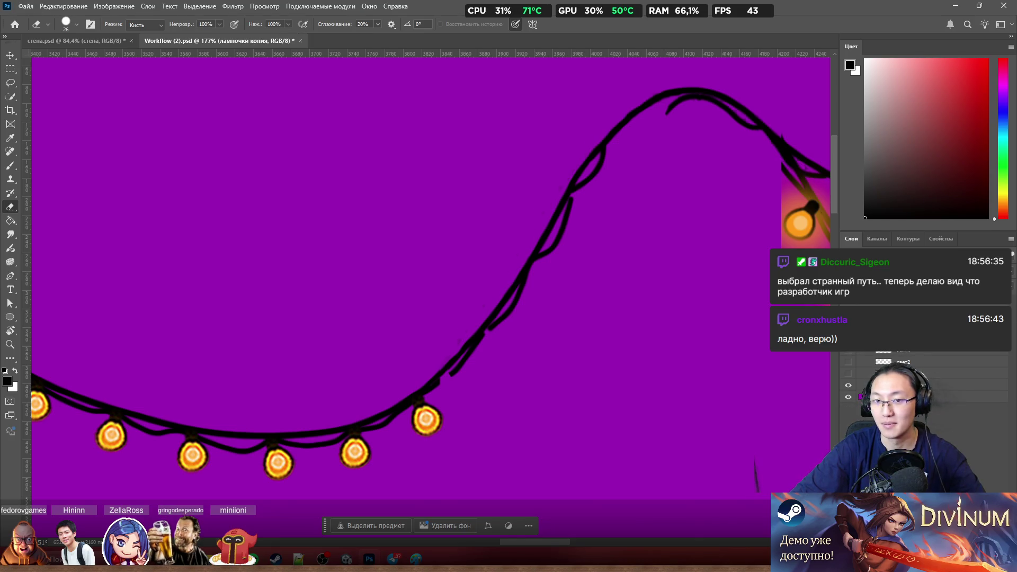
scroll(586, 233, "down", 2)
scroll(646, 227, "down", 2)
scroll(612, 202, "up", 1)
scroll(613, 202, "up", 3)
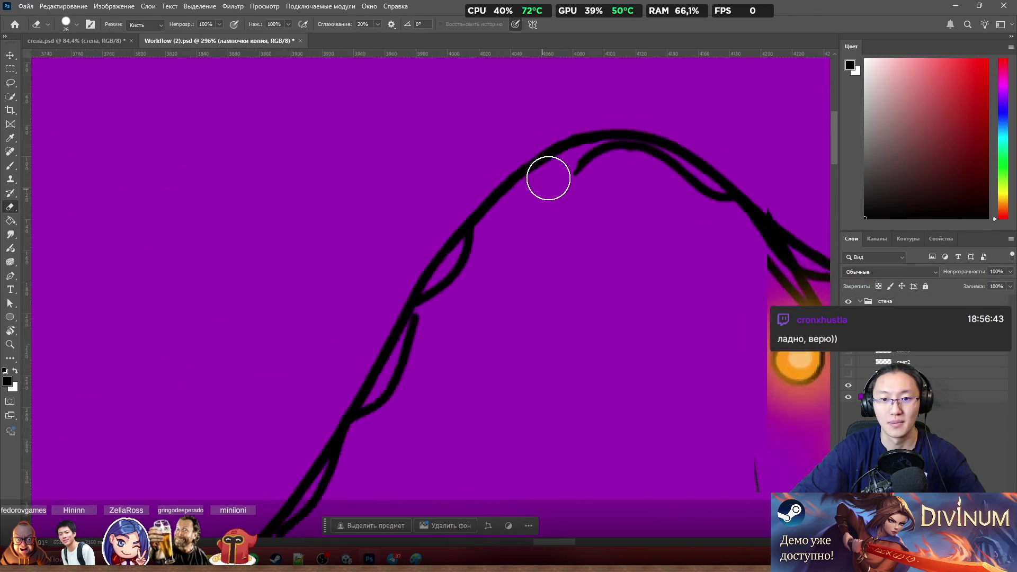
Step: Repaint black along the wire joint from the lower left after undoing a first attempt, then shrink the eraser
key("b")
scroll(536, 223, "up", 2)
scroll(556, 259, "up", 1)
scroll(545, 273, "left", 3)
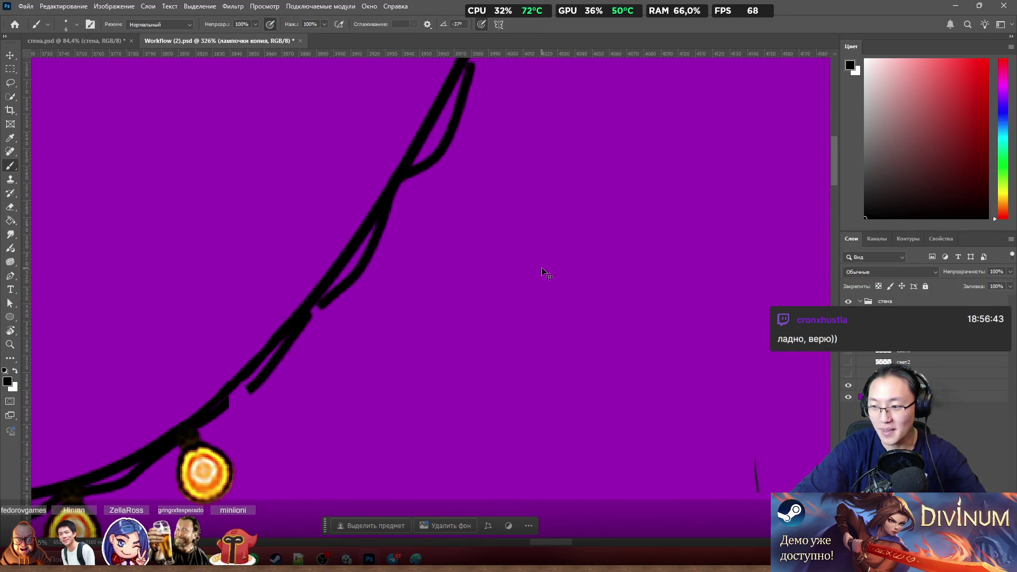
scroll(556, 250, "up", 1)
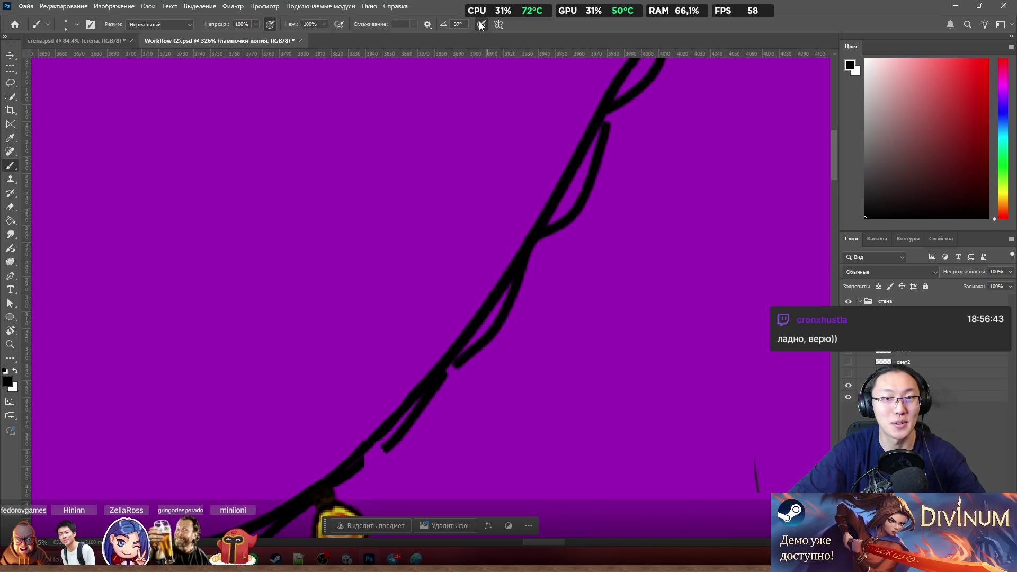
scroll(535, 362, "down", 2)
scroll(535, 362, "down", 1)
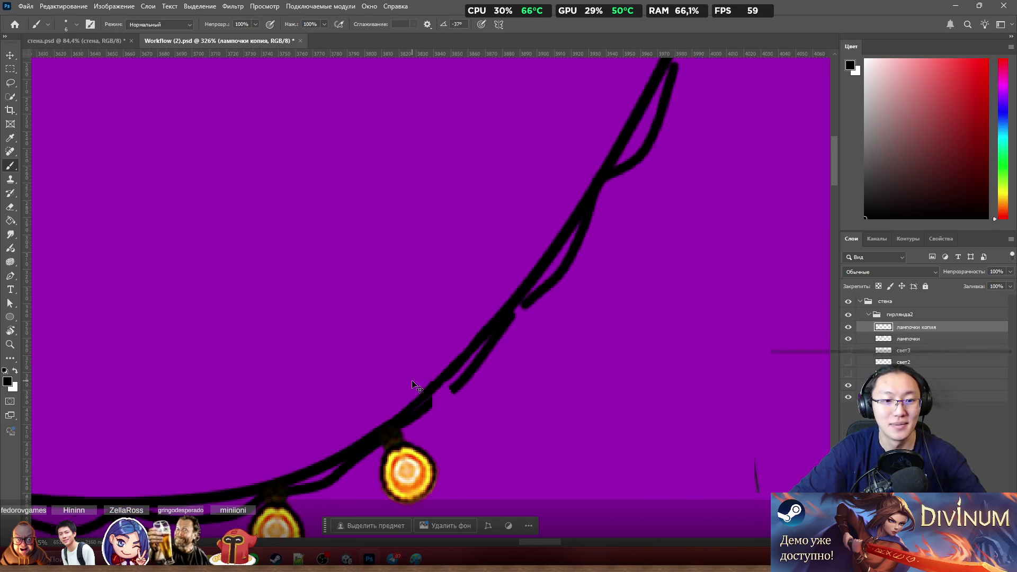
scroll(412, 398, "up", 3)
scroll(461, 423, "up", 1)
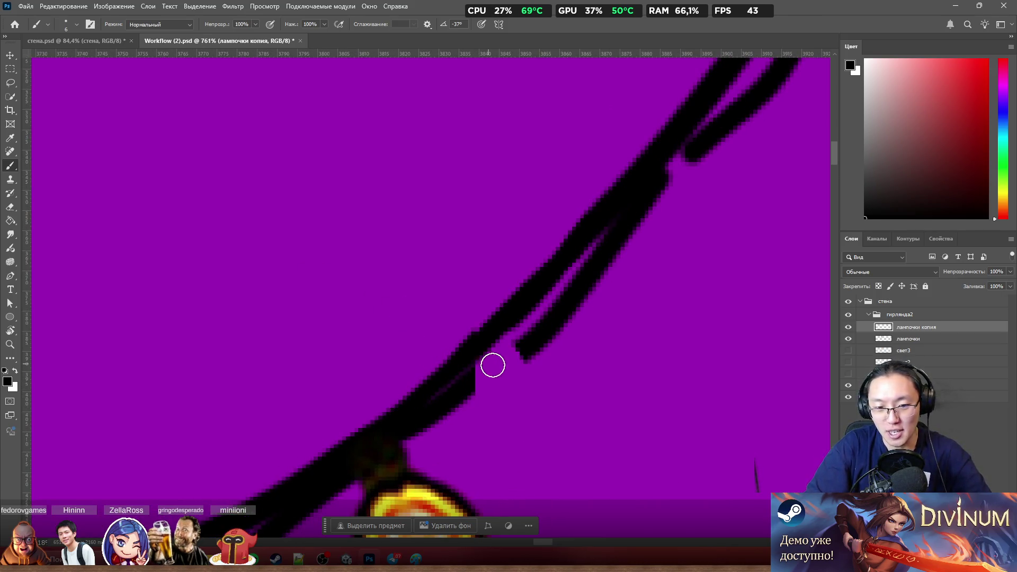
mouse_move(464, 387)
left_mouse_down()
mouse_move(518, 345)
mouse_move(493, 379)
mouse_move(445, 409)
mouse_move(502, 365)
left_mouse_up()
key("ctrl+z")
key("ctrl+z")
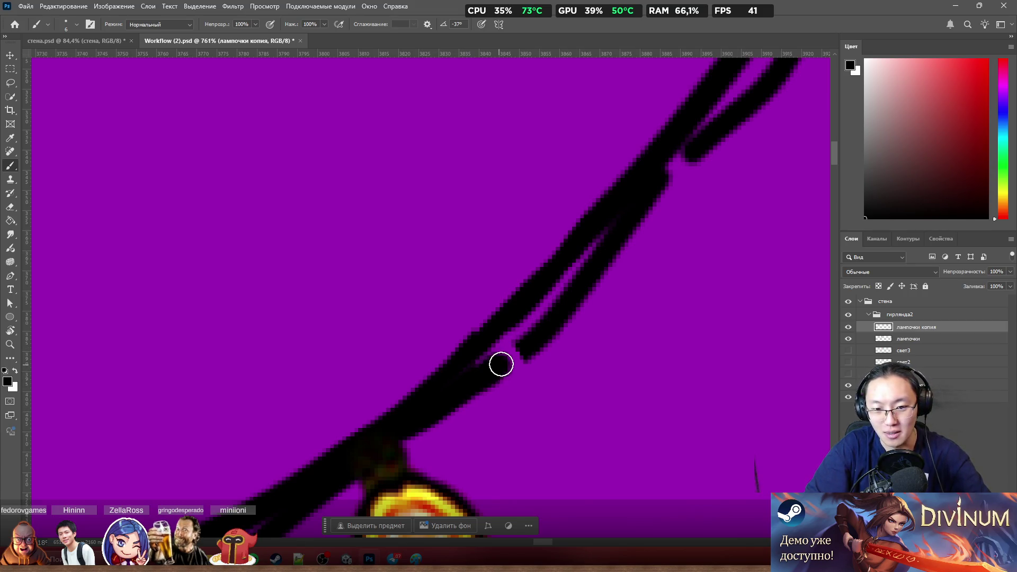
key("ctrl+z")
left_click_drag(432, 403, 511, 360)
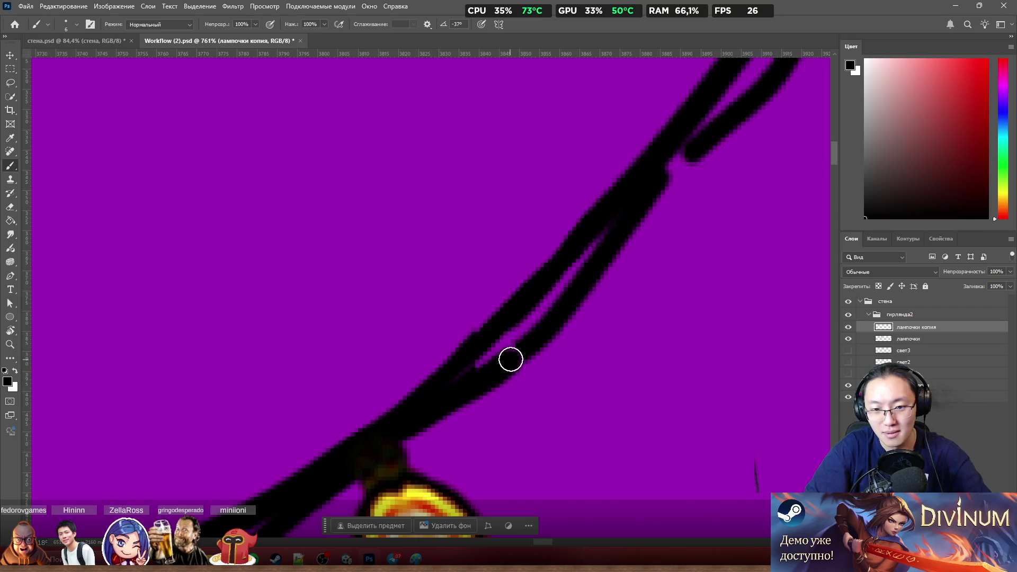
scroll(511, 336, "up", 5)
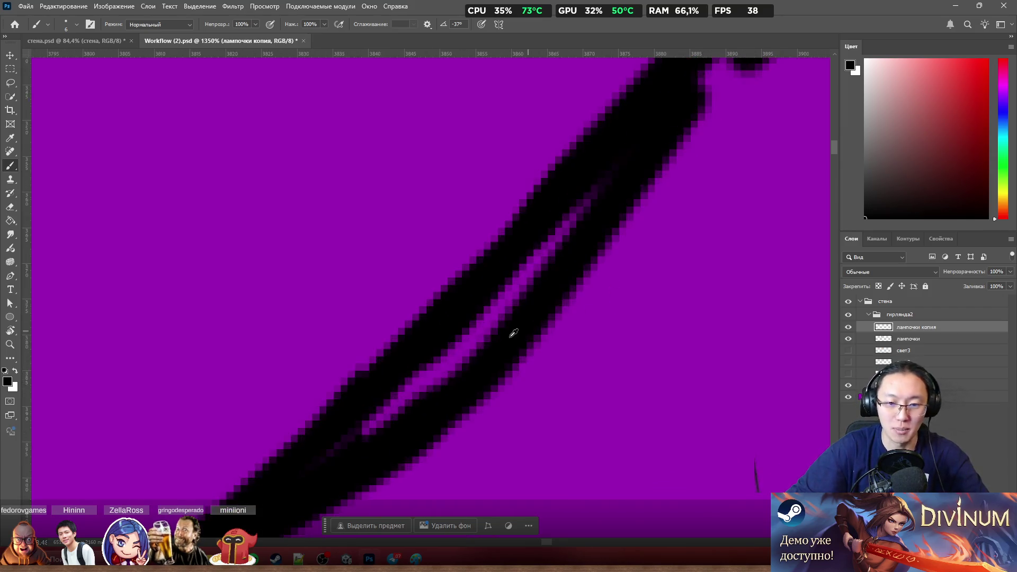
key("e")
left_click_drag(433, 359, 367, 367)
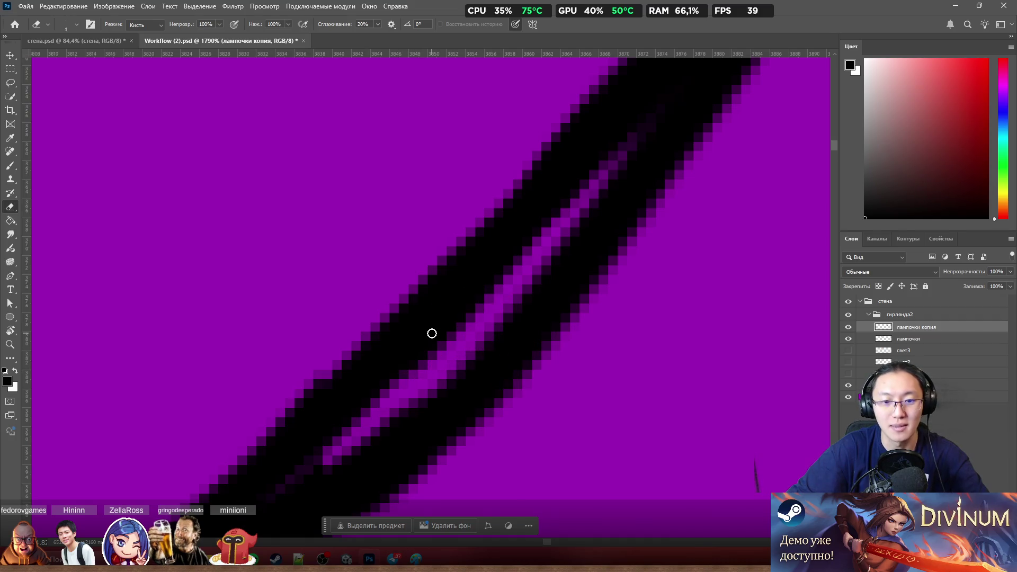
scroll(432, 333, "down", 3)
scroll(398, 300, "up", 1)
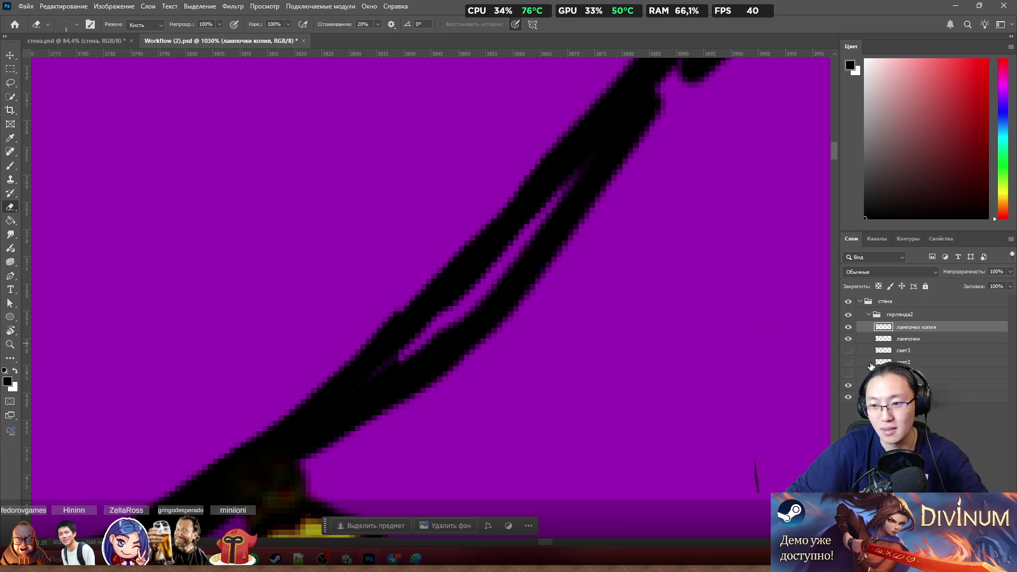
Step: Step back through history to remove the hard-edged patch and translucent purple stroke, comparing with the wire layer hidden
left_click(849, 326)
left_click(848, 326)
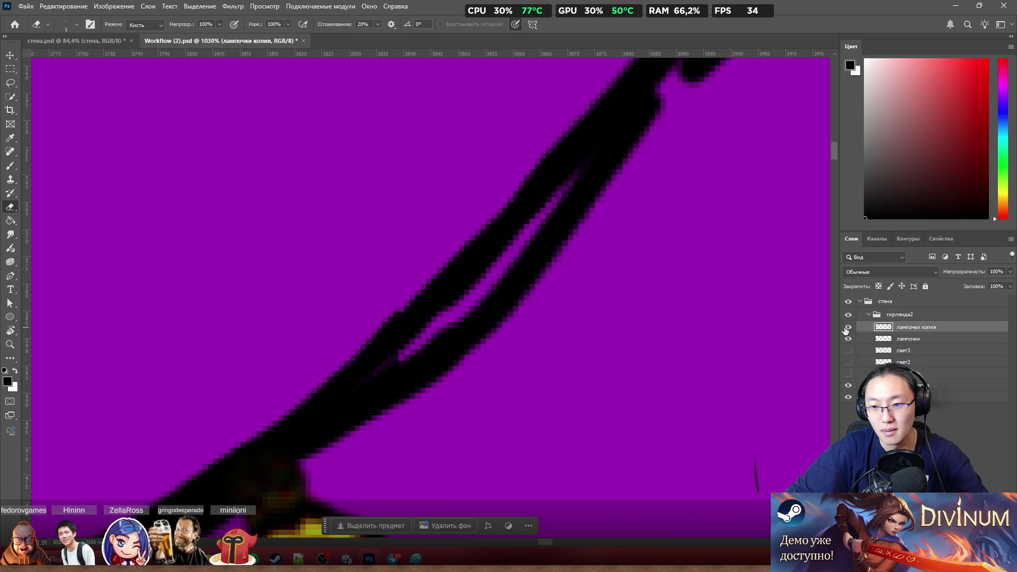
scroll(838, 292, "down", 3)
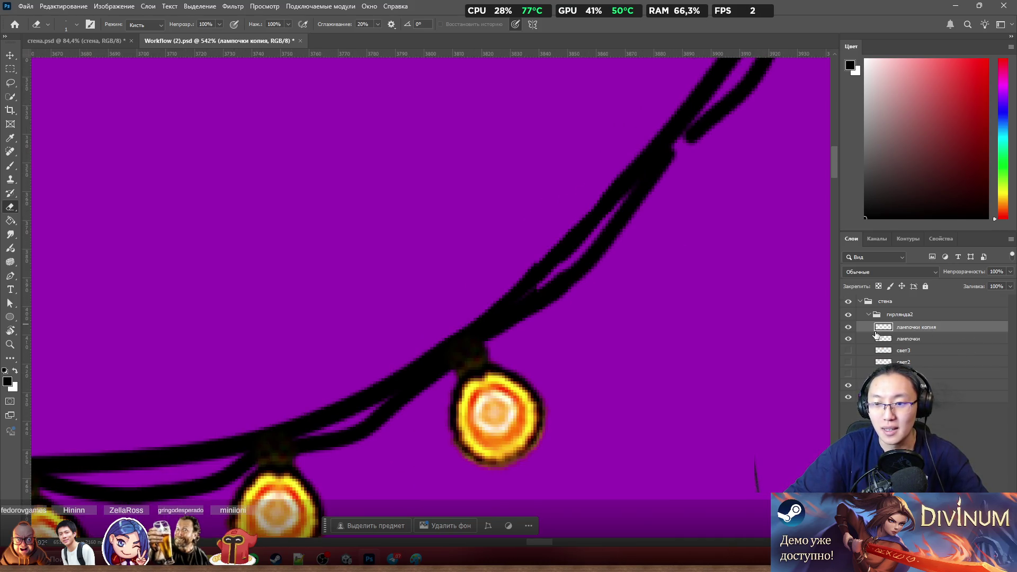
key("ctrl+z")
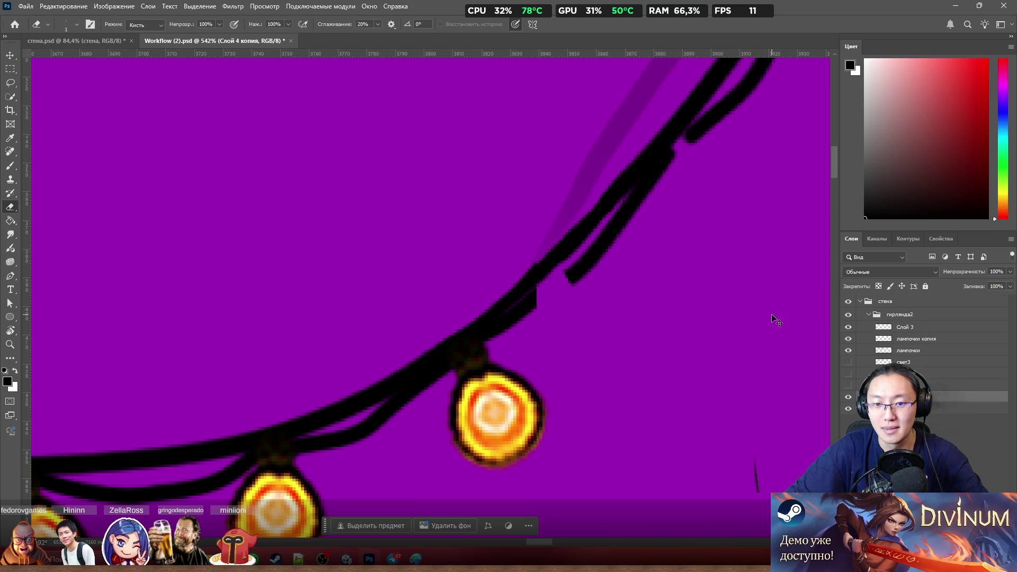
key("ctrl+z")
key("ctrl+z")
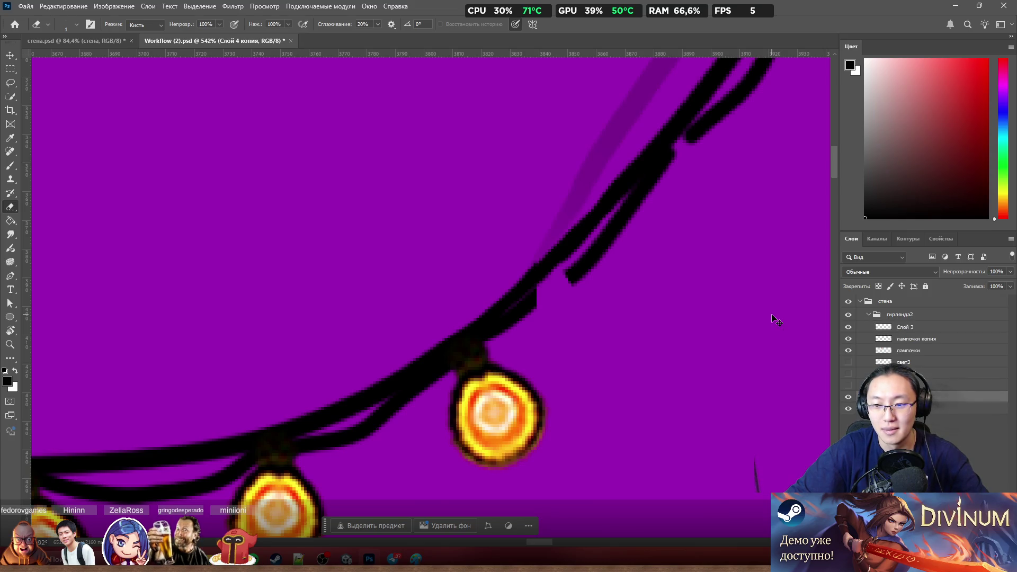
key("ctrl+z")
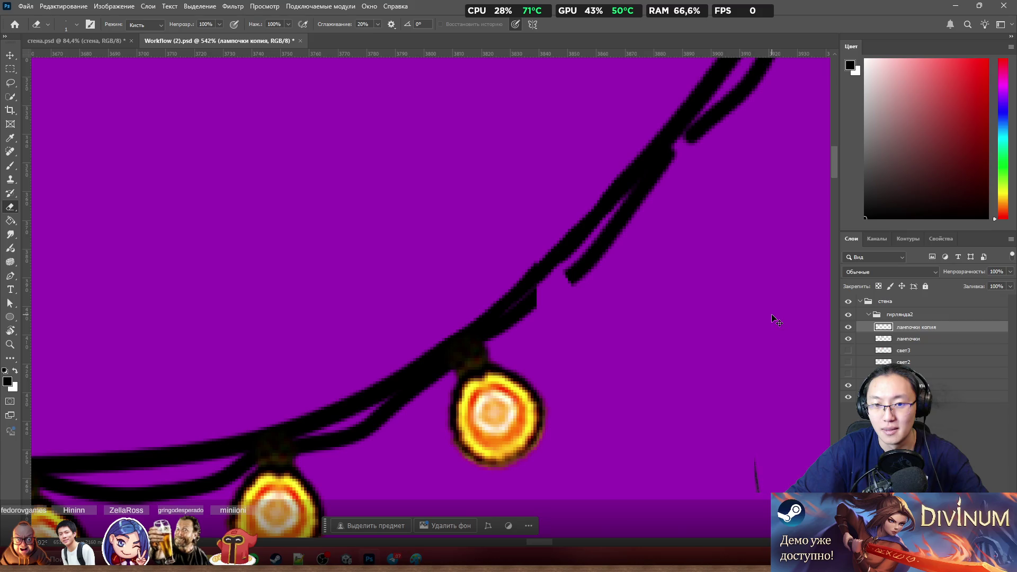
key("ctrl+shift+z")
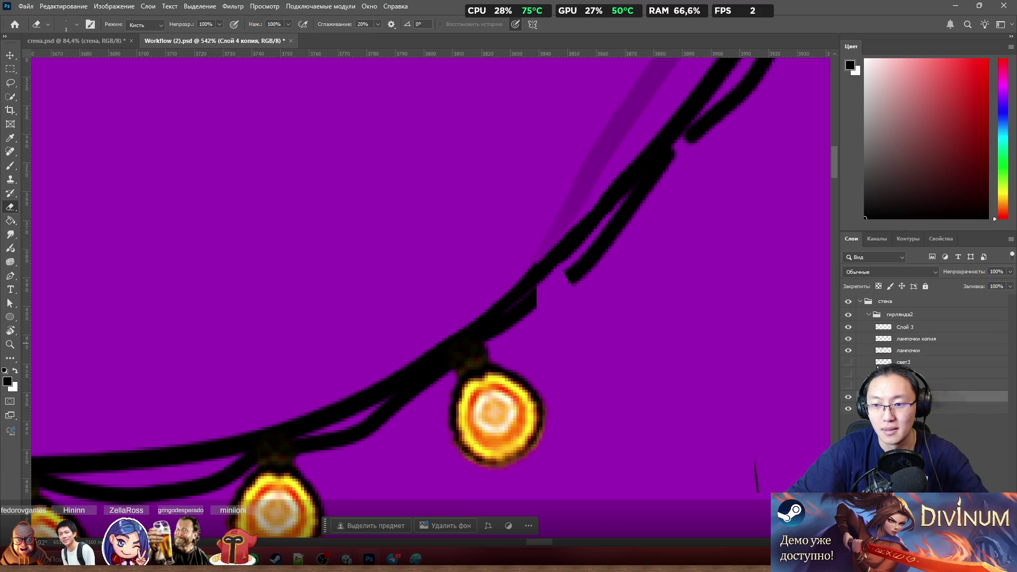
key("ctrl+z")
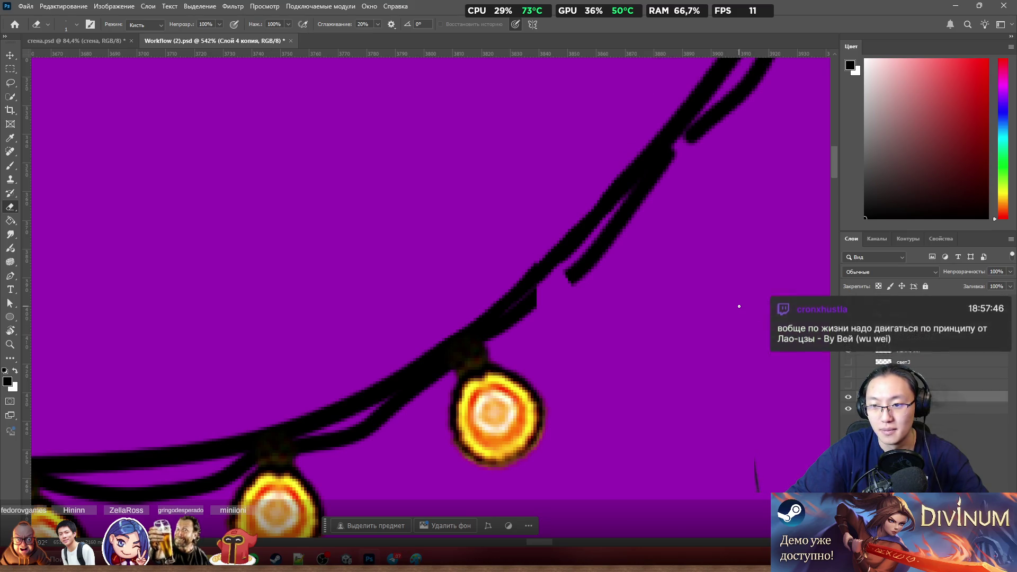
scroll(701, 320, "up", 2)
scroll(823, 392, "up", 3)
left_click(848, 399)
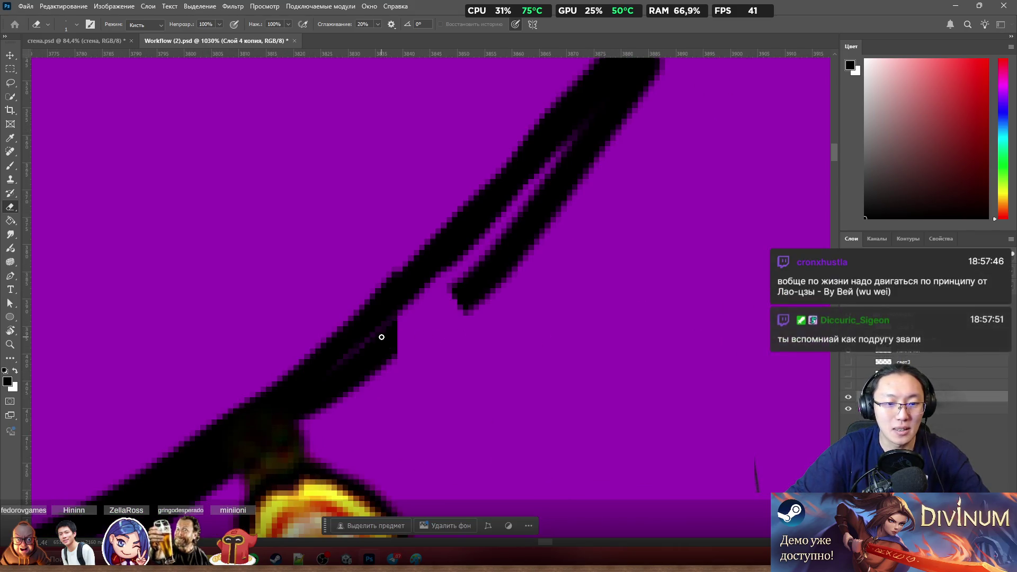
Step: Fill the purple sliver between the wire strands and the gap where two wires meet with black
key("b")
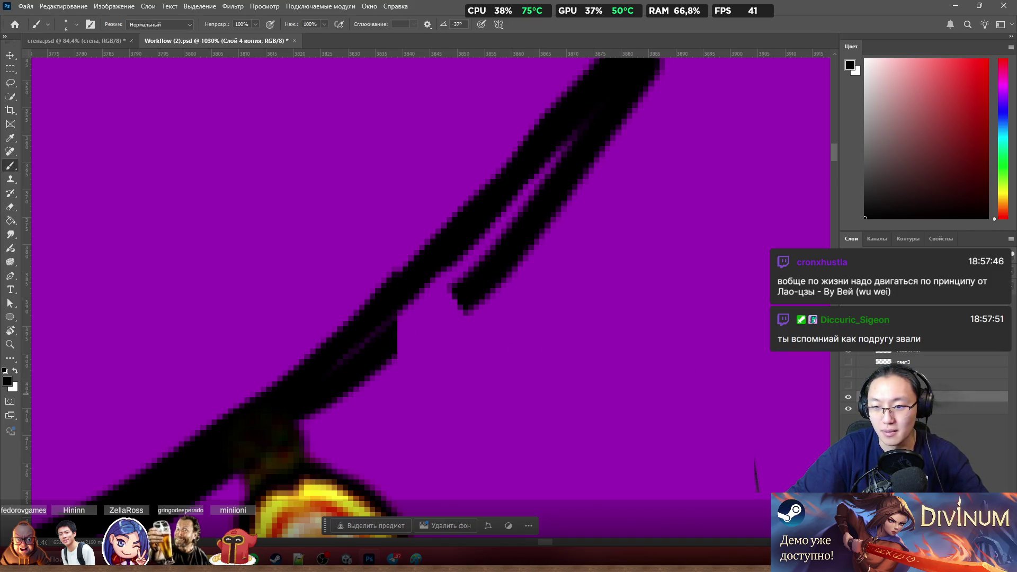
right_click(440, 334, "alt")
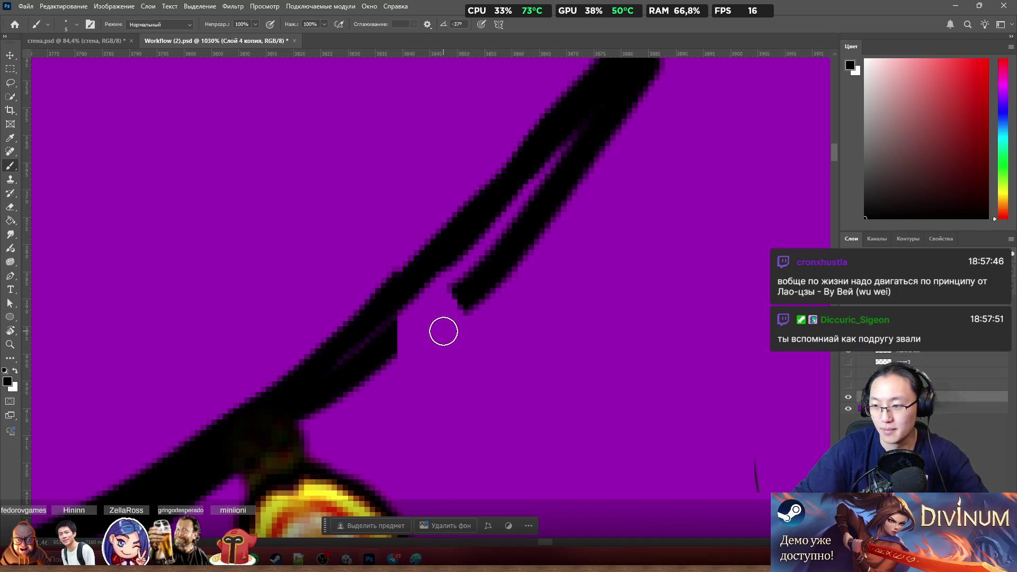
left_click_drag(473, 282, 397, 343)
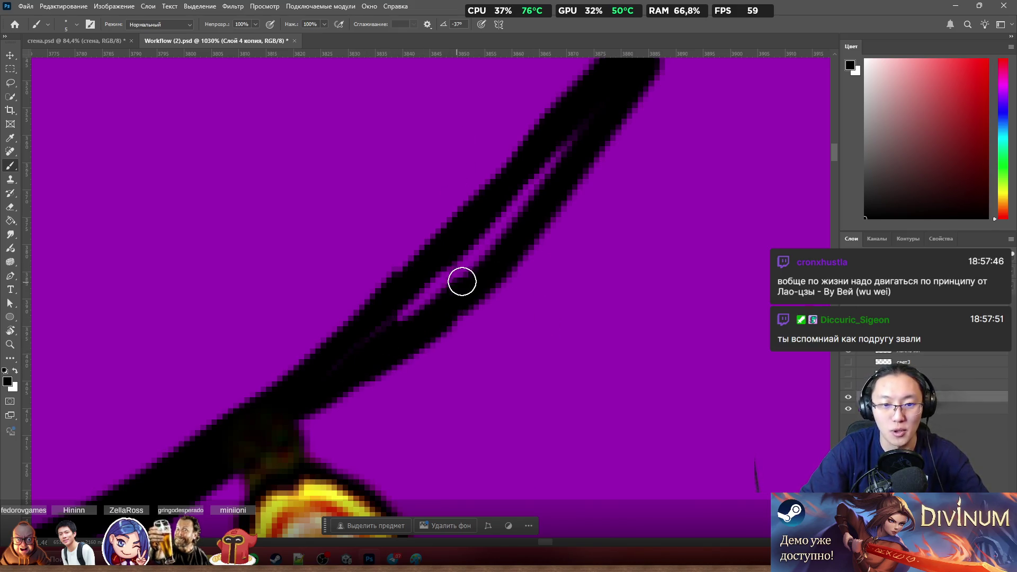
key("e")
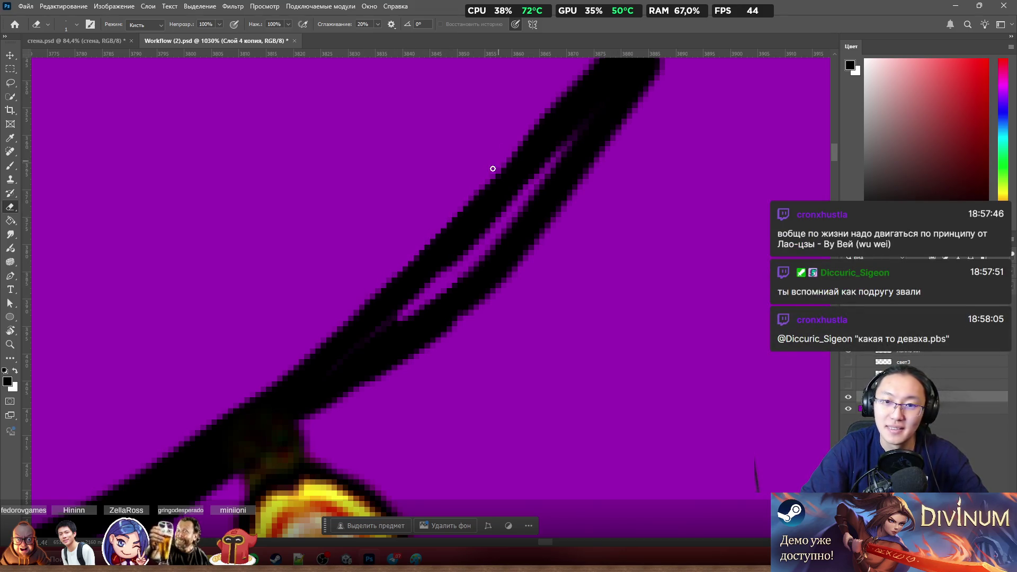
scroll(454, 169, "down", 4)
scroll(555, 173, "down", 3)
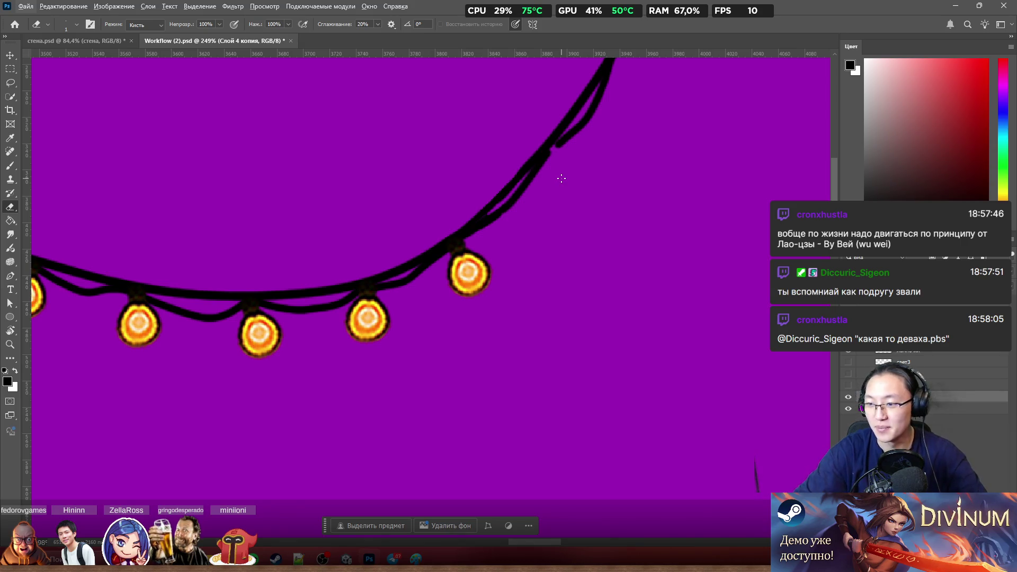
scroll(580, 223, "up", 2)
scroll(599, 265, "up", 3)
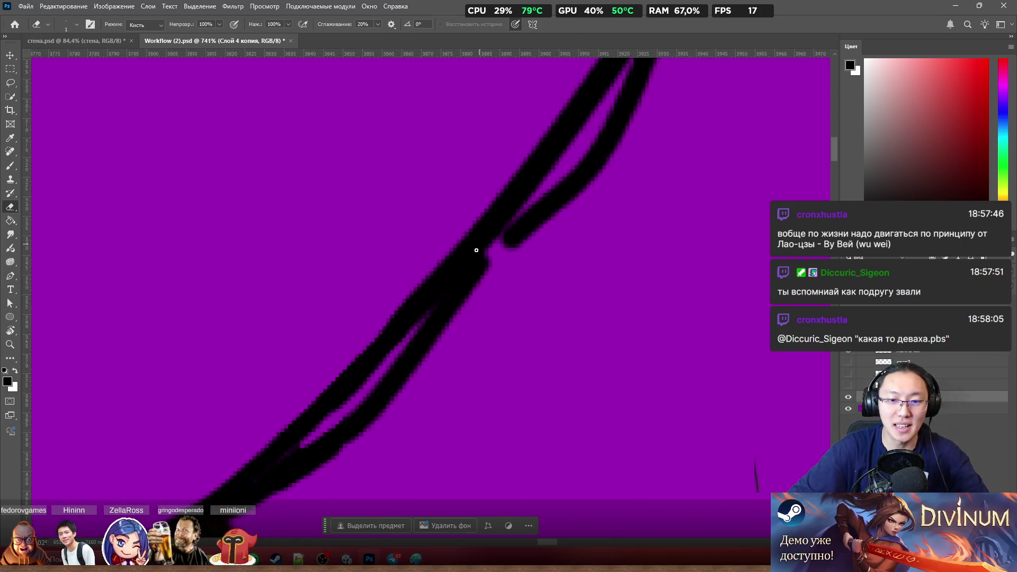
scroll(477, 246, "up", 2)
key("b")
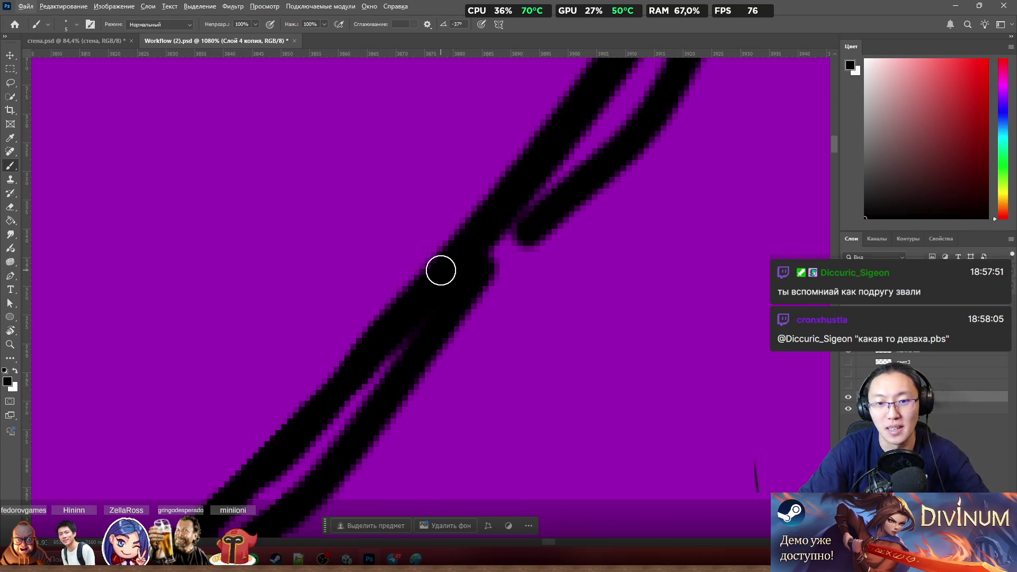
left_click_drag(500, 236, 509, 237)
scroll(572, 159, "down", 5)
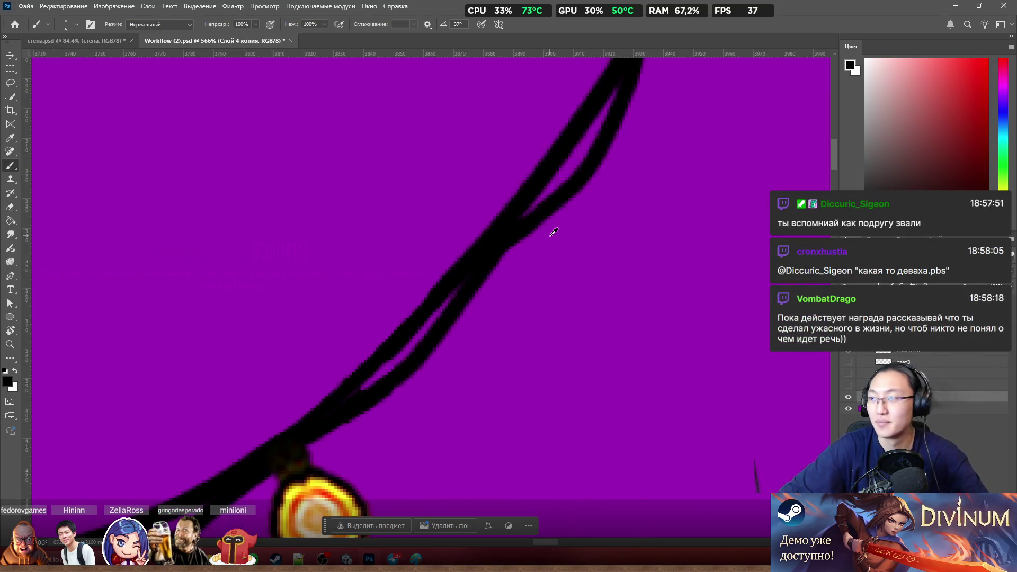
scroll(556, 223, "down", 5)
scroll(548, 254, "down", 4)
scroll(544, 272, "down", 2)
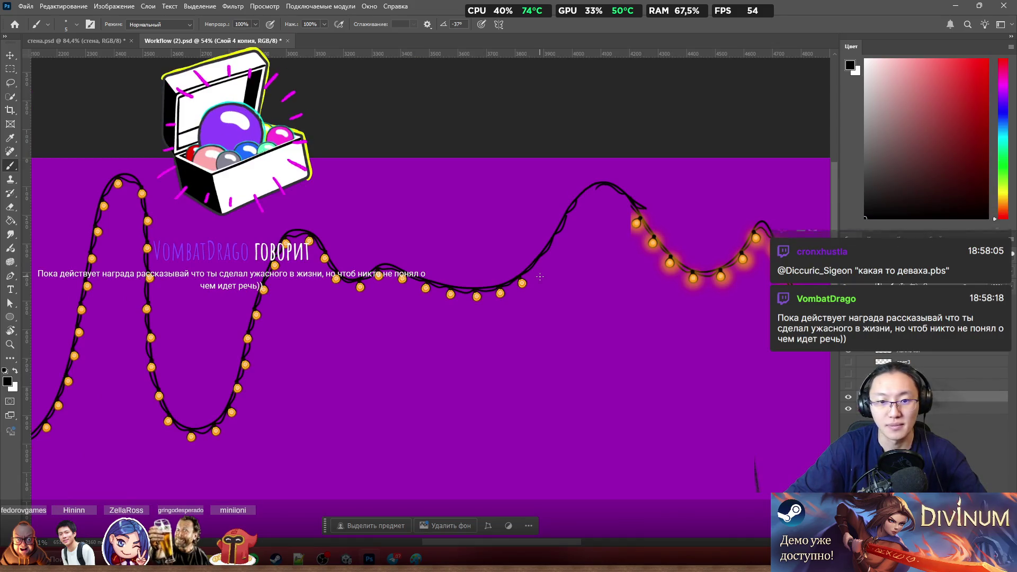
scroll(556, 258, "up", 2)
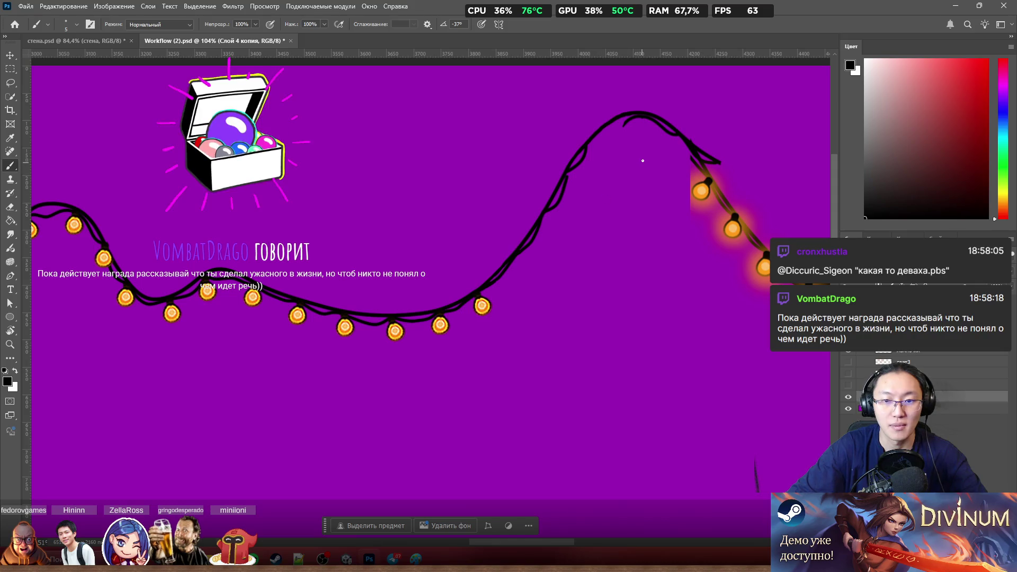
scroll(599, 209, "up", 1)
scroll(556, 198, "up", 2)
scroll(524, 187, "up", 1)
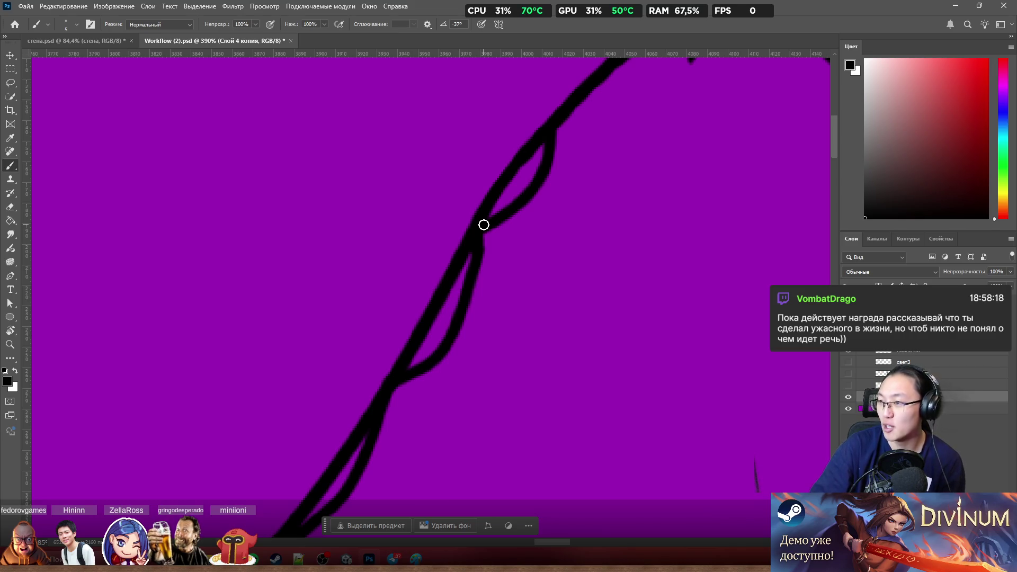
scroll(627, 225, "down", 2)
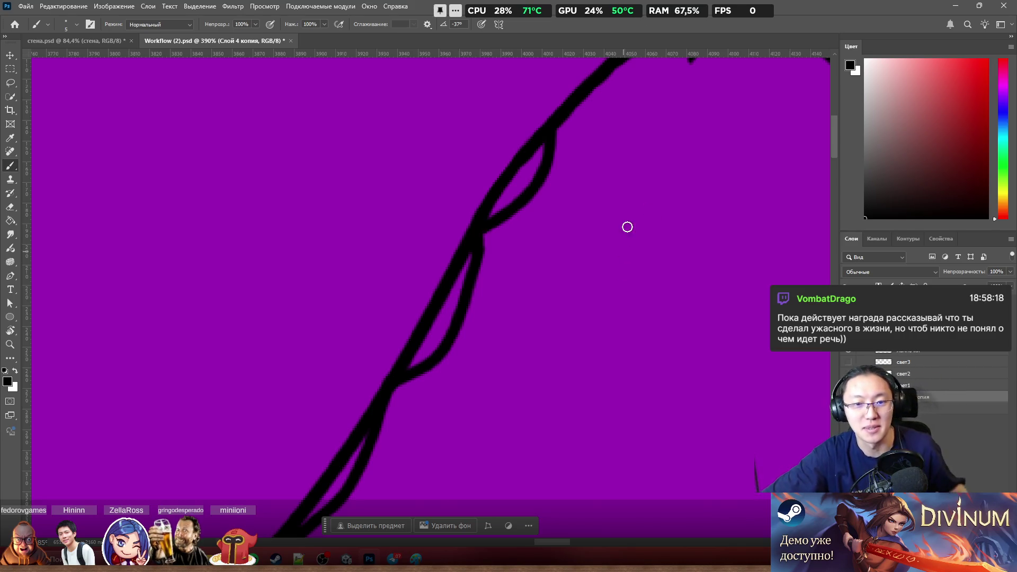
scroll(611, 186, "down", 3)
scroll(636, 114, "up", 3)
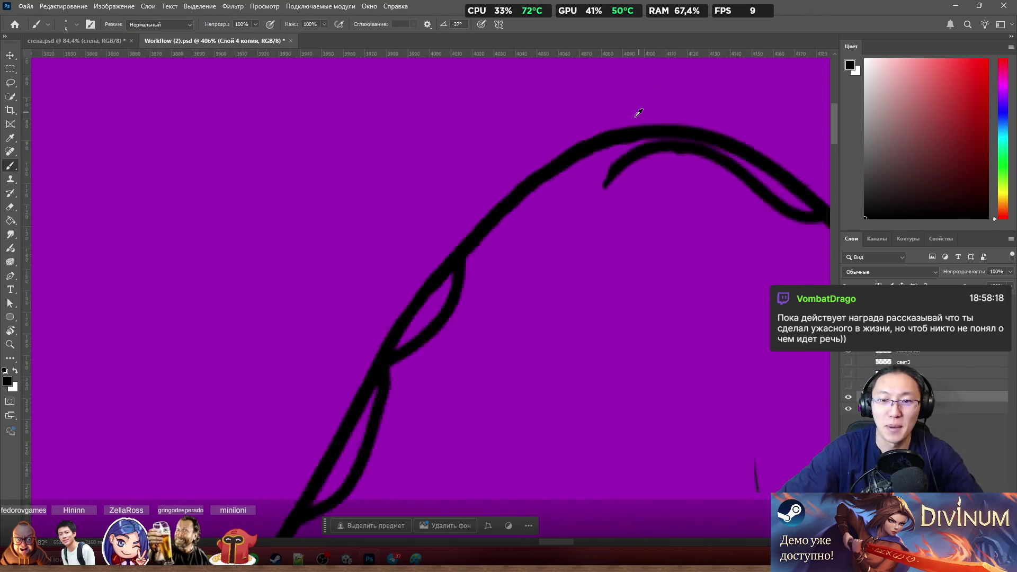
scroll(540, 191, "up", 3)
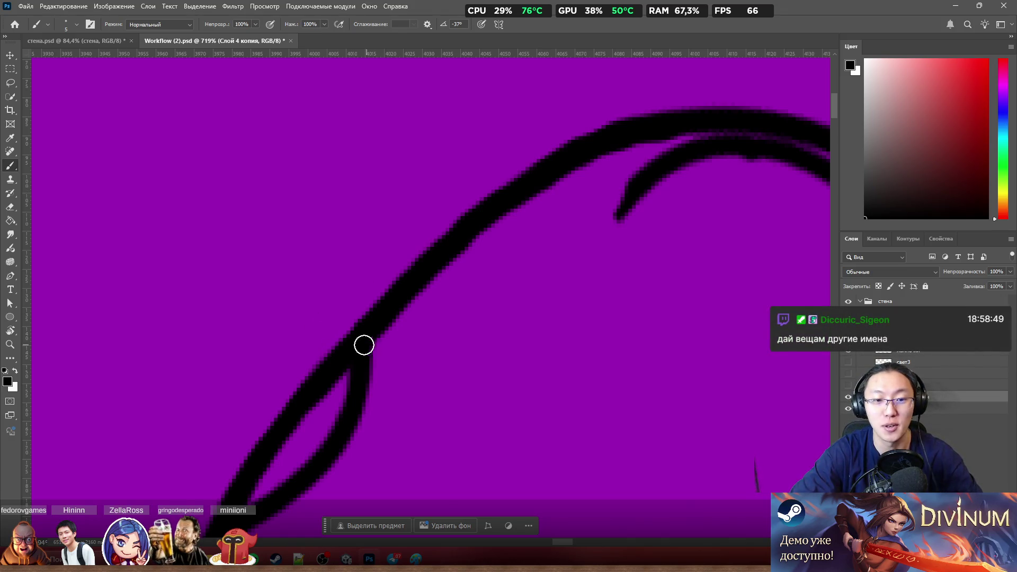
Step: Paint a second black strand looping along the rising curve, redoing the first try, and start a stroke toward its loose end
left_click_drag(365, 351, 504, 225)
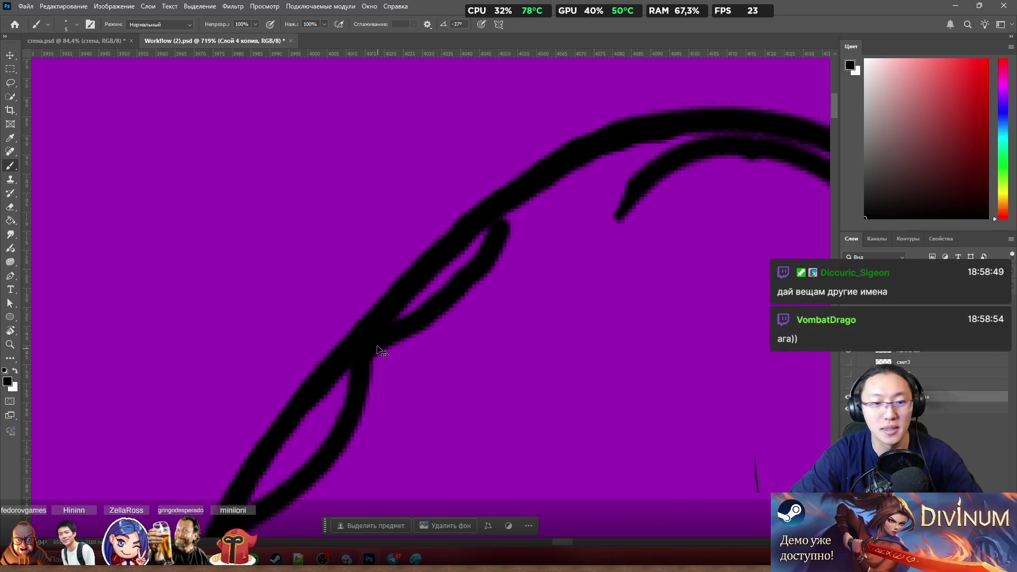
key("ctrl+z")
mouse_move(374, 347)
left_mouse_down()
mouse_move(501, 257)
mouse_move(524, 201)
left_mouse_up()
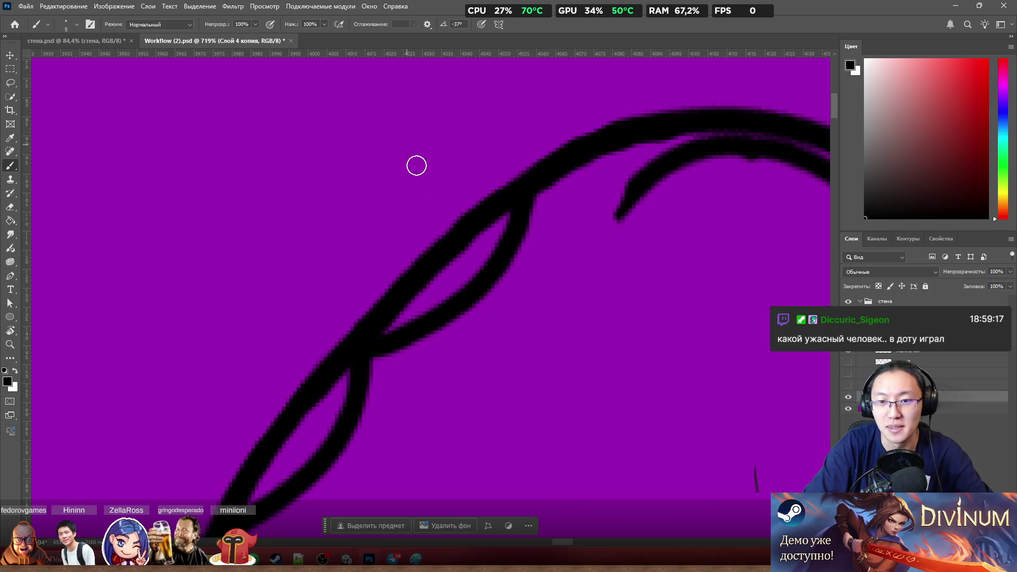
left_click_drag(536, 207, 663, 150)
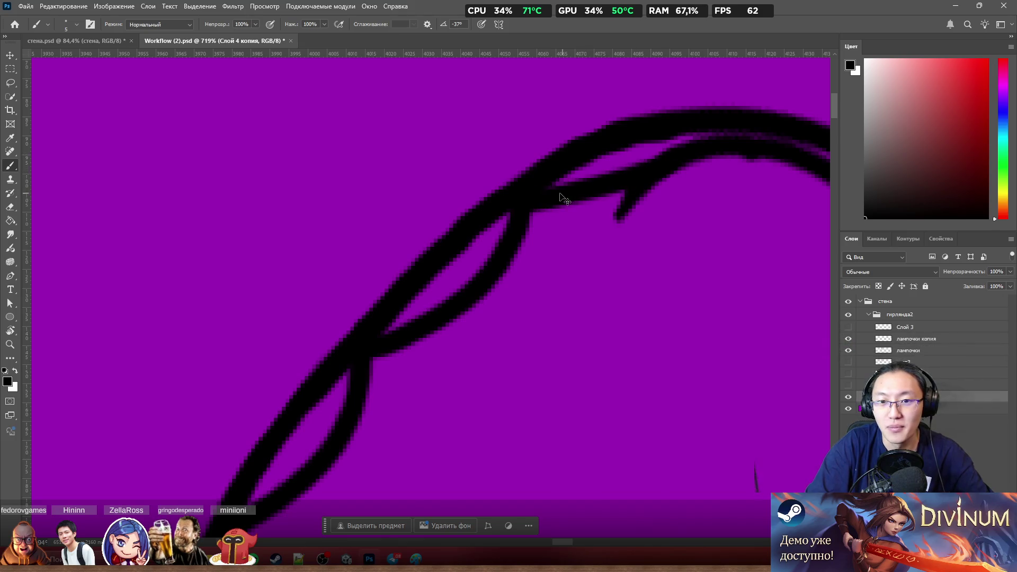
Step: Redraw the stroke joining the loose strand end to the loop, undoing rejected attempts
key("ctrl+z")
mouse_move(542, 196)
left_mouse_down()
mouse_move(696, 136)
mouse_move(561, 199)
mouse_move(719, 135)
left_mouse_up()
key("ctrl+z")
key("e")
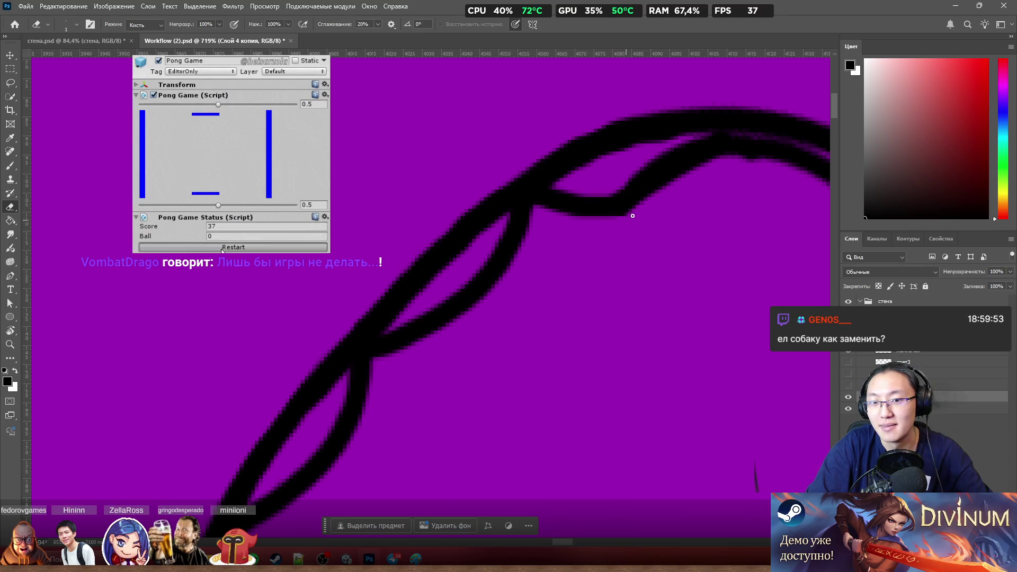
key("b")
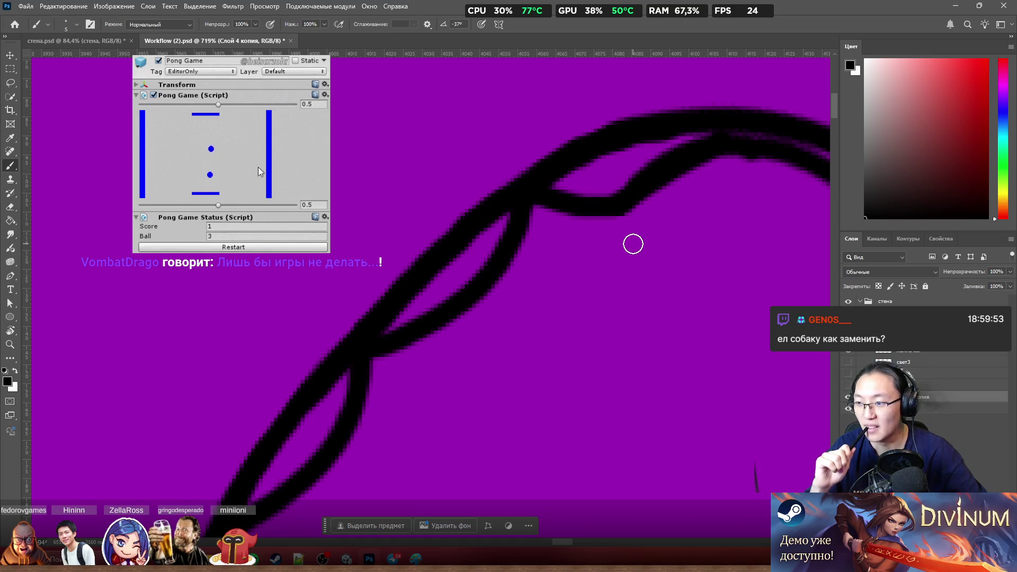
Step: Add short touches on the left wire and enlarge the eraser for cleanup
left_click_drag(218, 206, 232, 206)
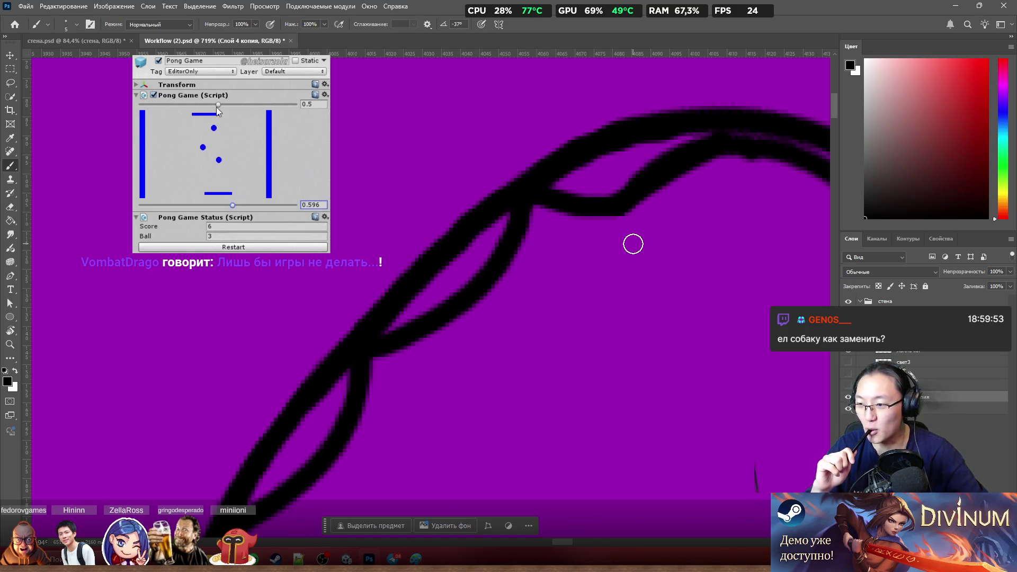
left_click_drag(217, 105, 201, 105)
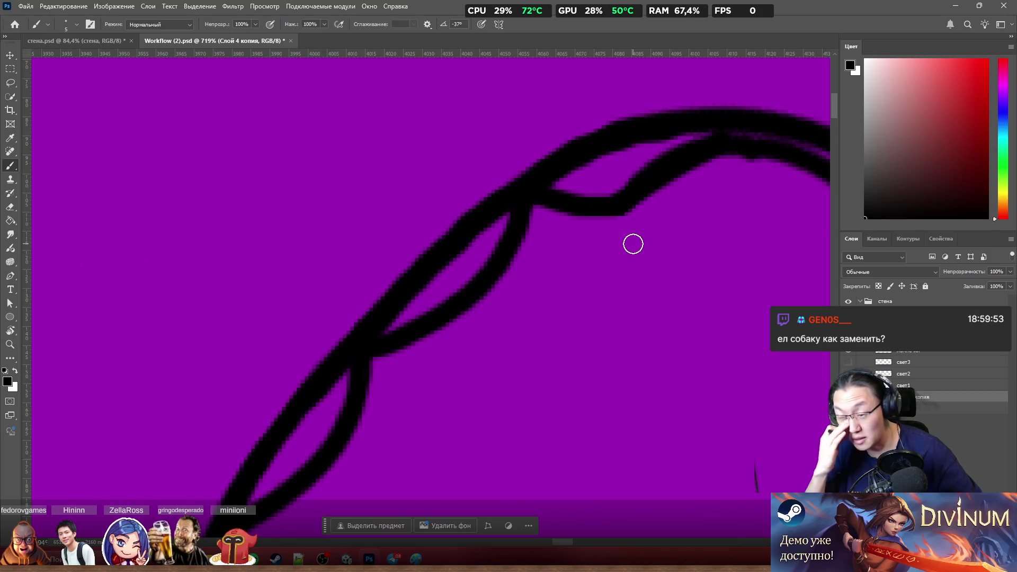
scroll(616, 256, "down", 3)
scroll(699, 217, "up", 4)
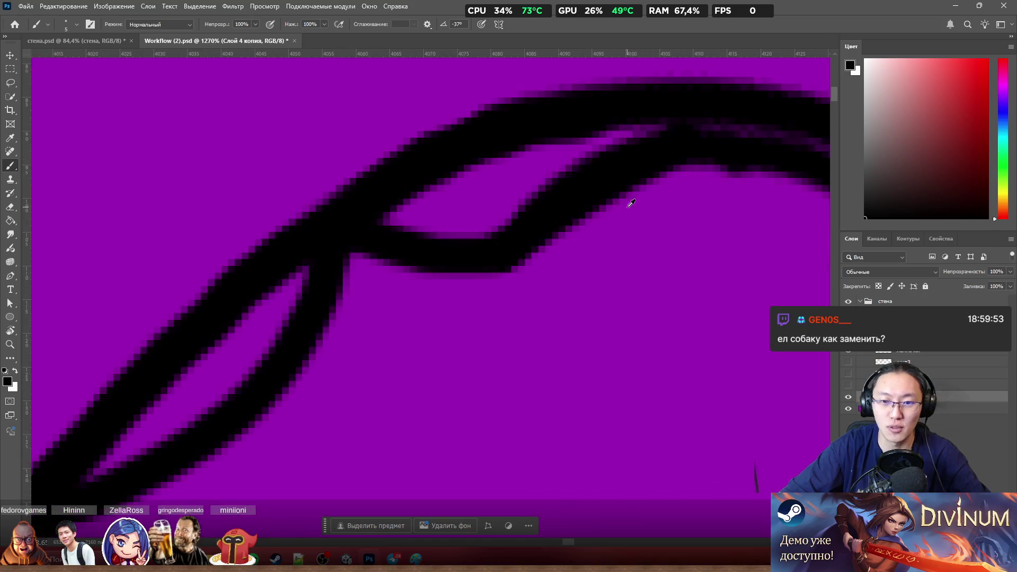
key("e")
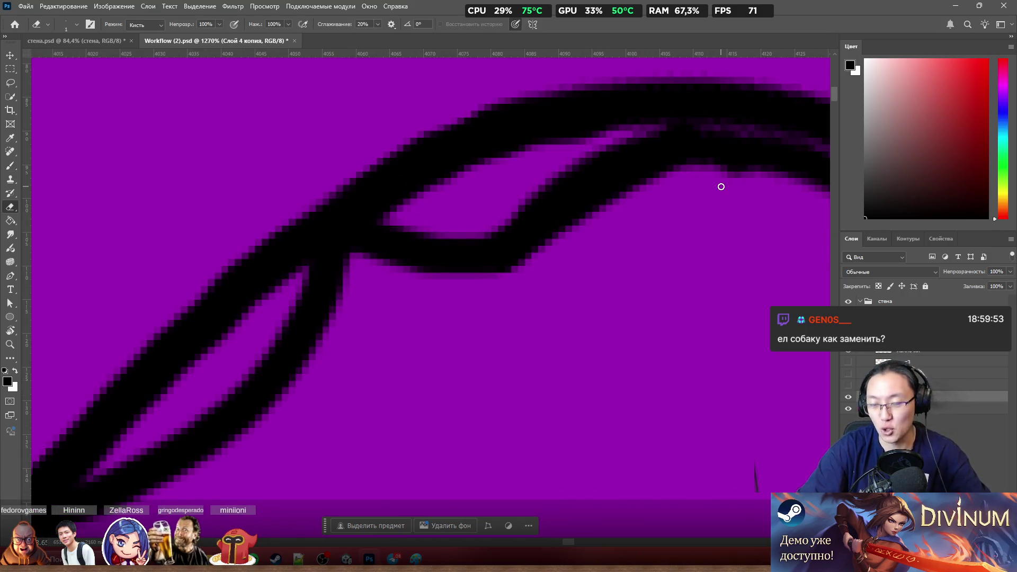
right_click(696, 297, "alt")
left_click_drag(696, 297, 705, 298)
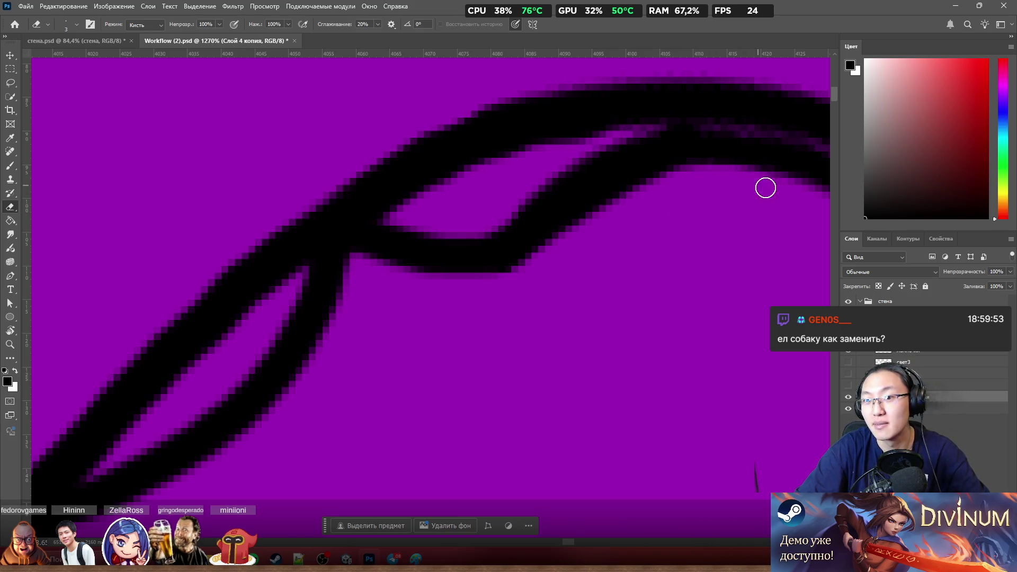
key("b")
scroll(766, 193, "down", 3)
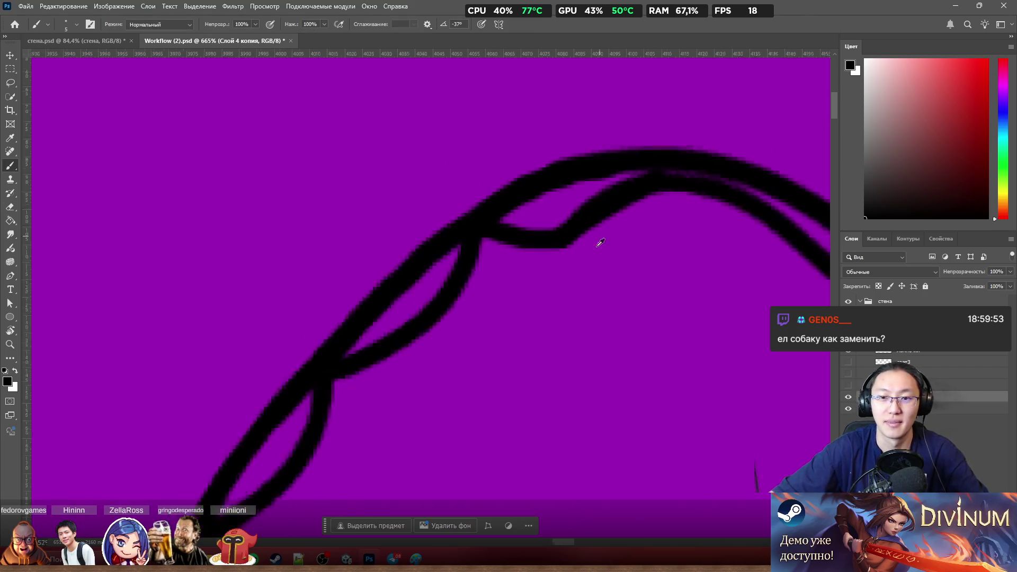
scroll(597, 241, "down", 2)
scroll(624, 295, "down", 2)
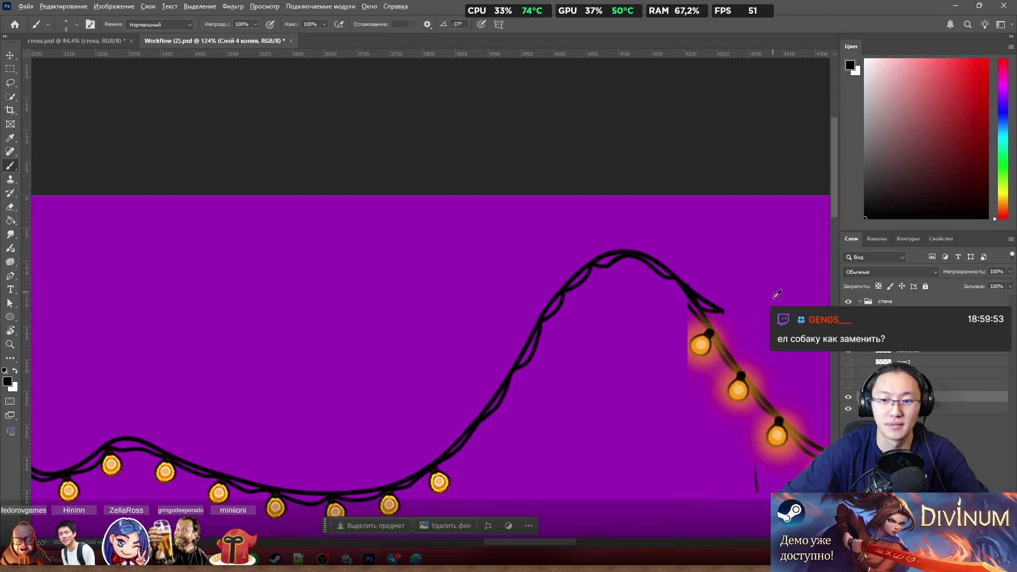
scroll(778, 294, "up", 2)
scroll(723, 311, "up", 3)
Step: Erase the stray black wire tip and trim the wire's edges at the junction with a larger eraser
key("e")
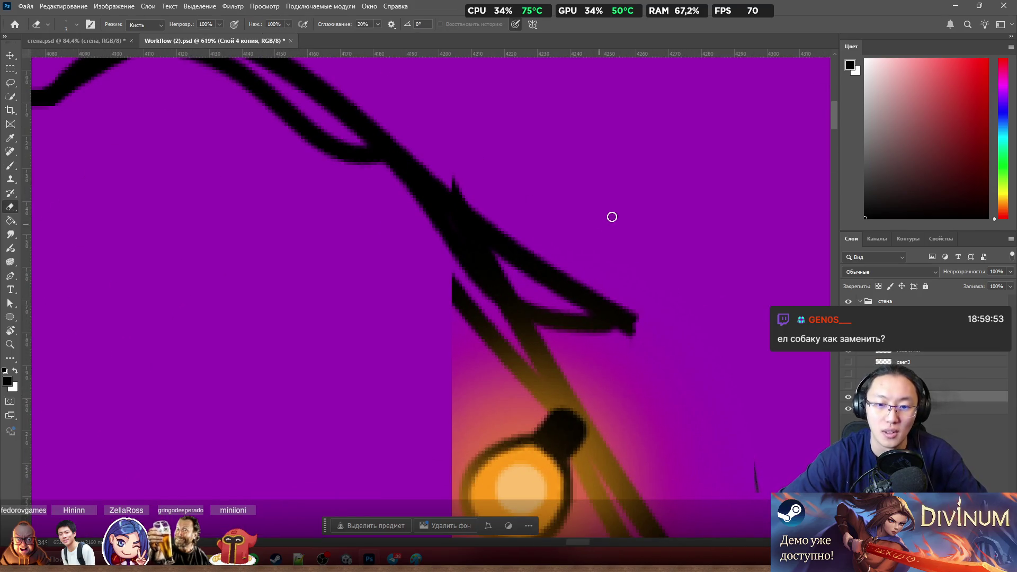
mouse_move(616, 295)
left_mouse_down()
mouse_move(636, 325)
mouse_move(602, 334)
mouse_move(522, 228)
mouse_move(535, 284)
mouse_move(524, 271)
mouse_move(552, 334)
mouse_move(531, 299)
mouse_move(572, 340)
left_mouse_up()
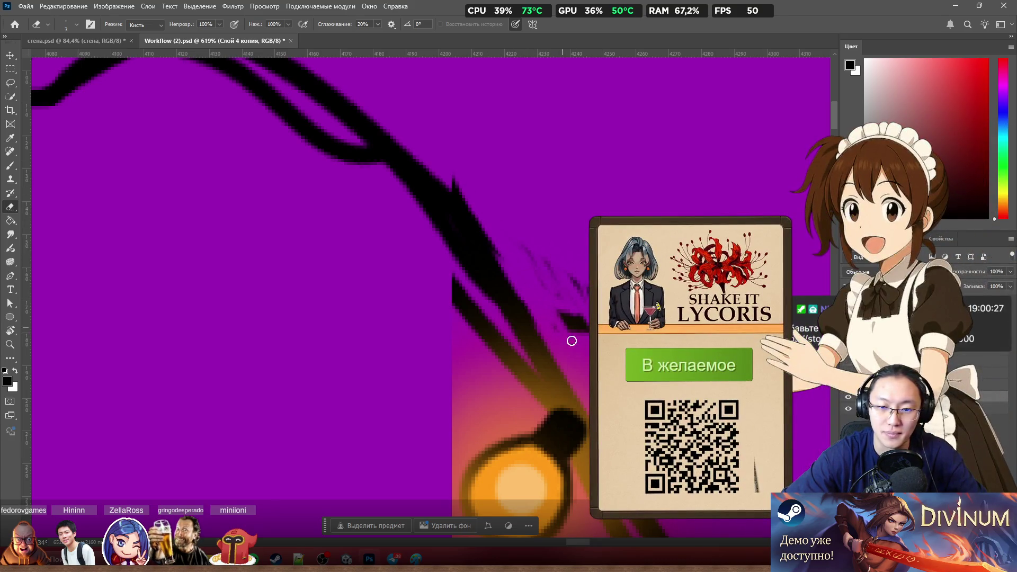
key("bracketright")
key("bracketright")
key("bracketright")
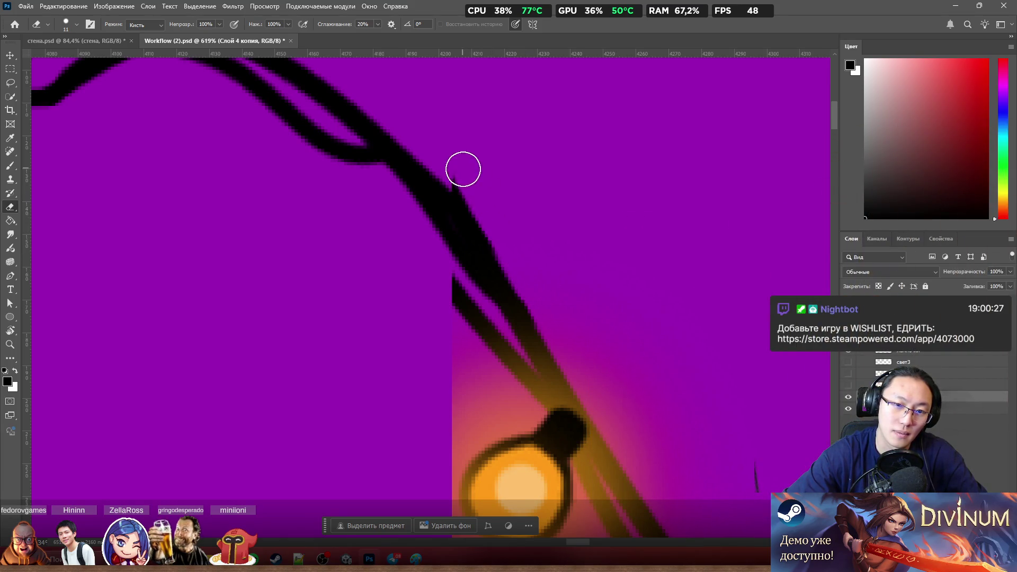
key("b")
key("b")
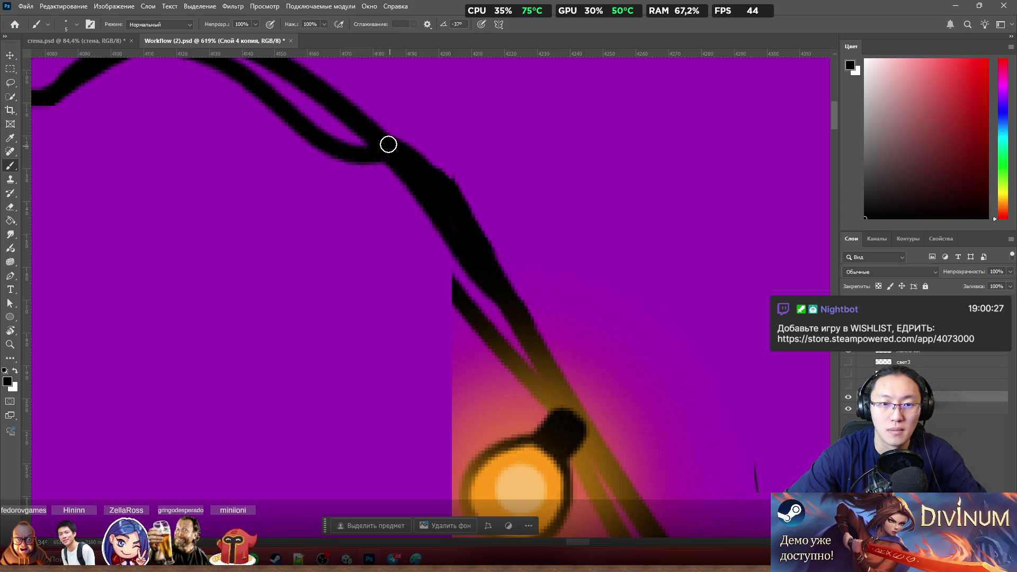
key("e")
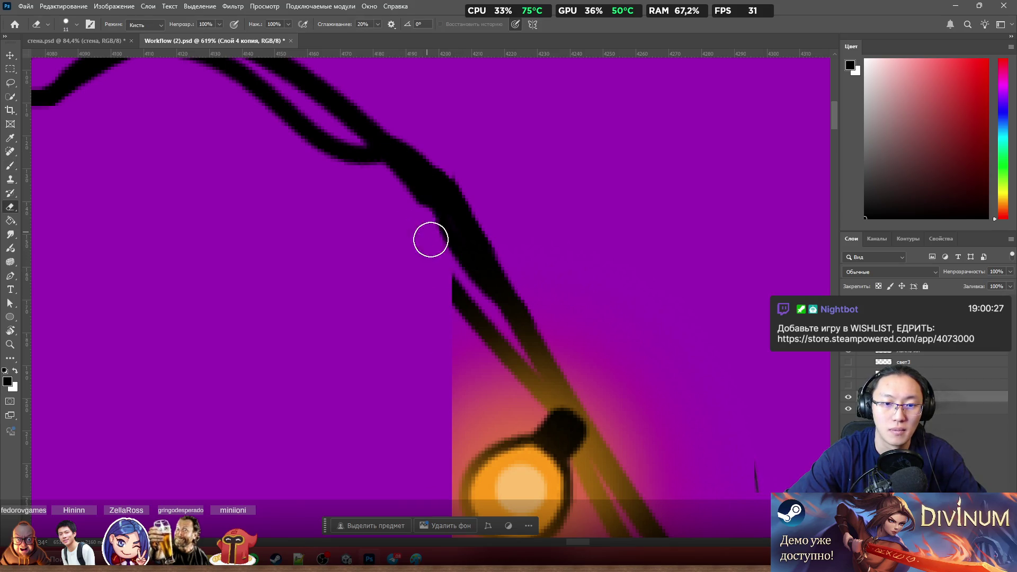
left_click_drag(430, 236, 486, 307)
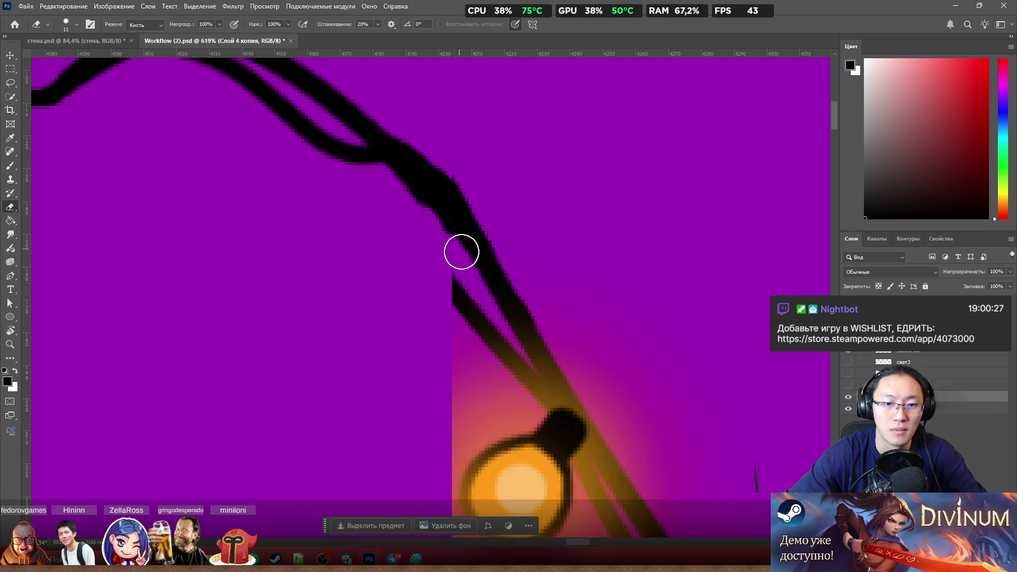
left_click_drag(454, 250, 443, 243)
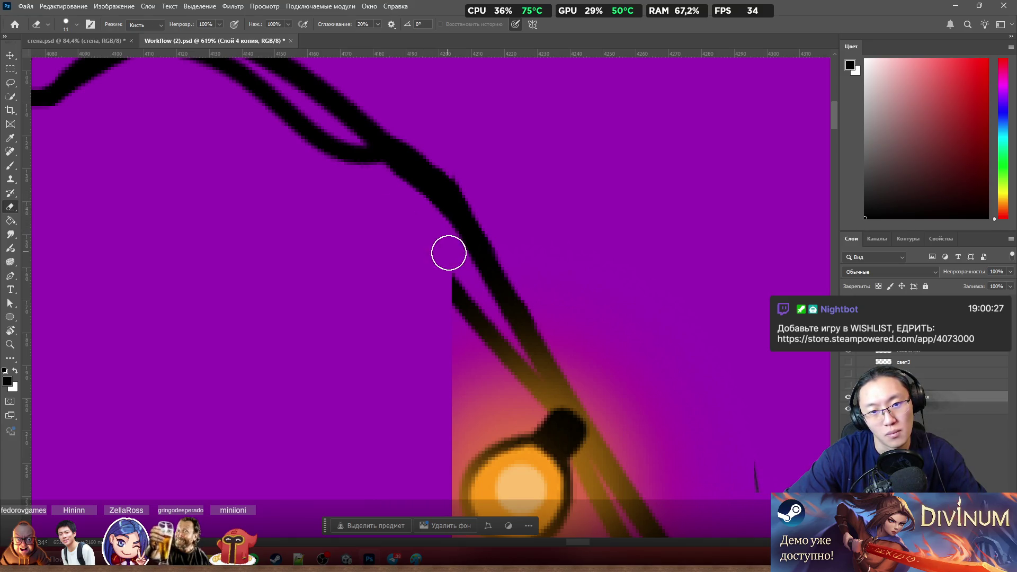
Step: Fill the junction with black and thicken the upper wire along its curve toward it
key("b")
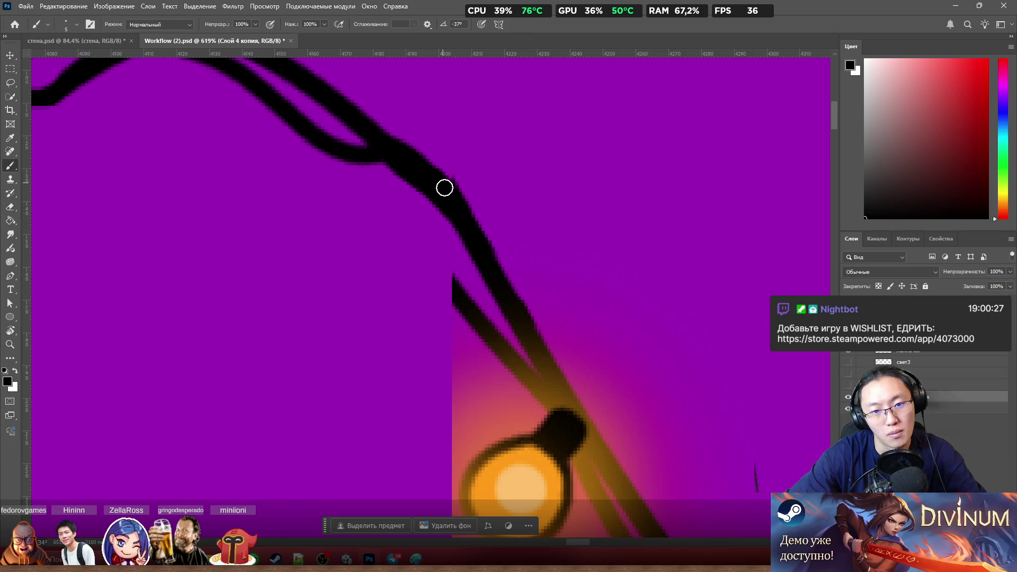
mouse_move(445, 186)
left_mouse_down()
mouse_move(453, 196)
mouse_move(430, 165)
left_mouse_up()
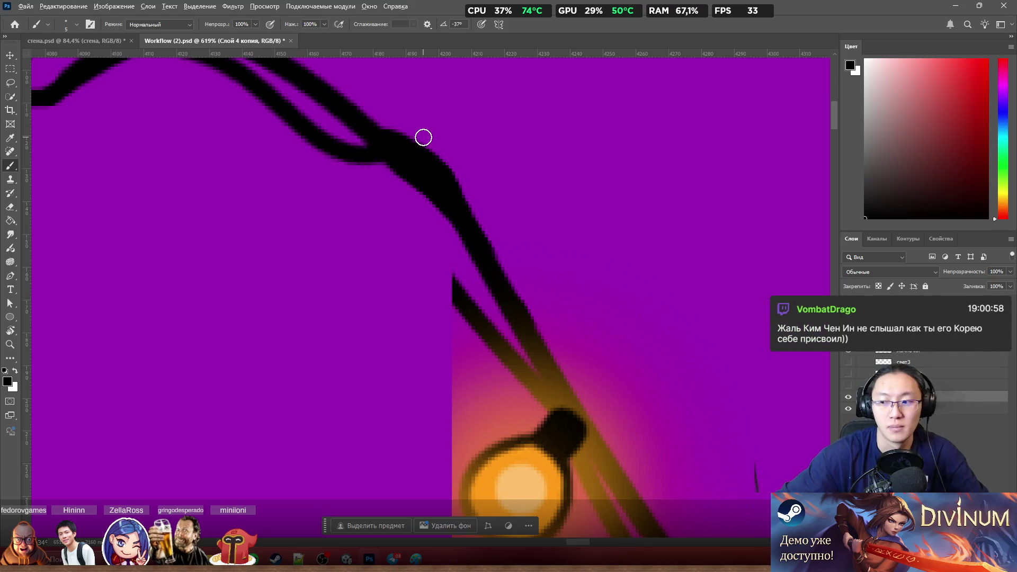
scroll(424, 160, "down", 2)
scroll(426, 173, "down", 1)
scroll(434, 291, "up", 2)
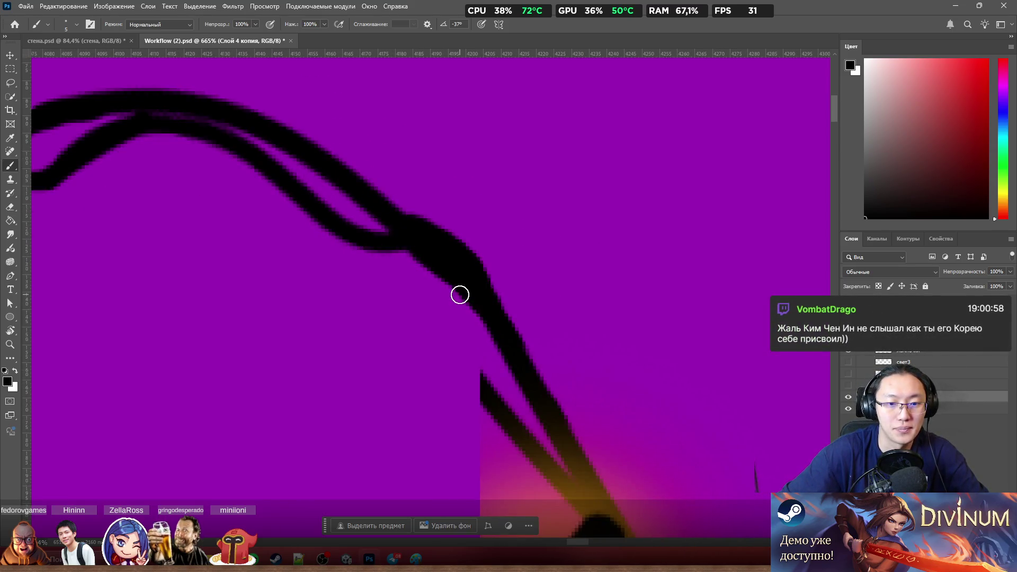
scroll(459, 295, "down", 2)
scroll(478, 274, "up", 2)
scroll(467, 270, "up", 2)
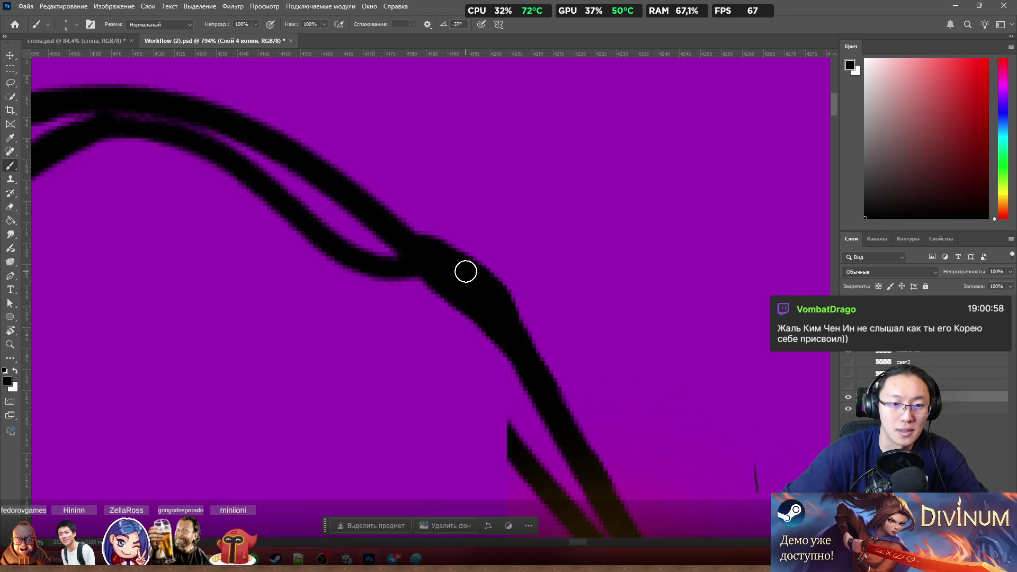
mouse_move(252, 133)
left_mouse_down()
mouse_move(434, 255)
mouse_move(290, 165)
left_mouse_up()
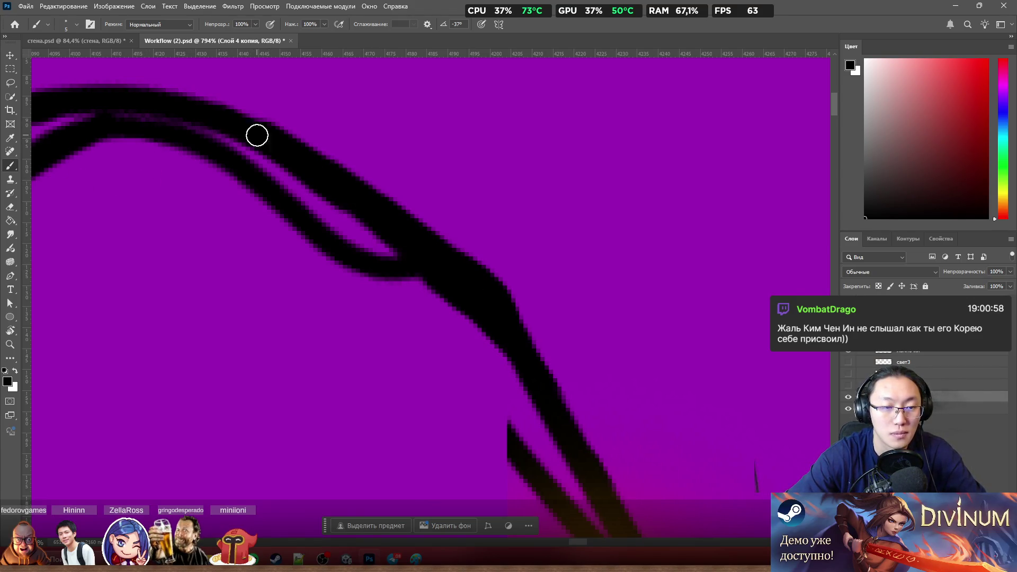
mouse_move(256, 135)
left_mouse_down()
mouse_move(355, 186)
mouse_move(395, 221)
left_mouse_up()
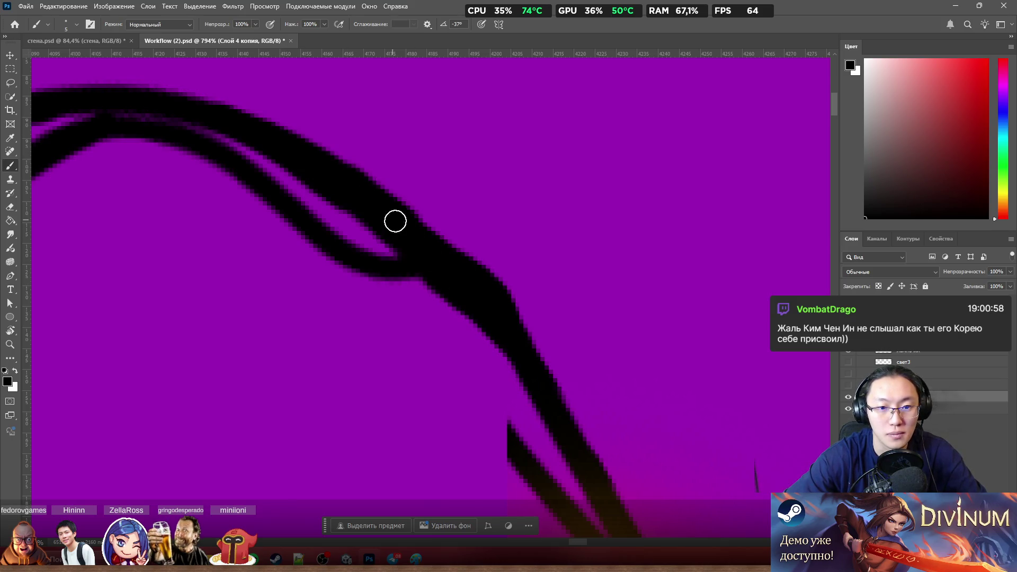
left_click_drag(450, 264, 471, 283)
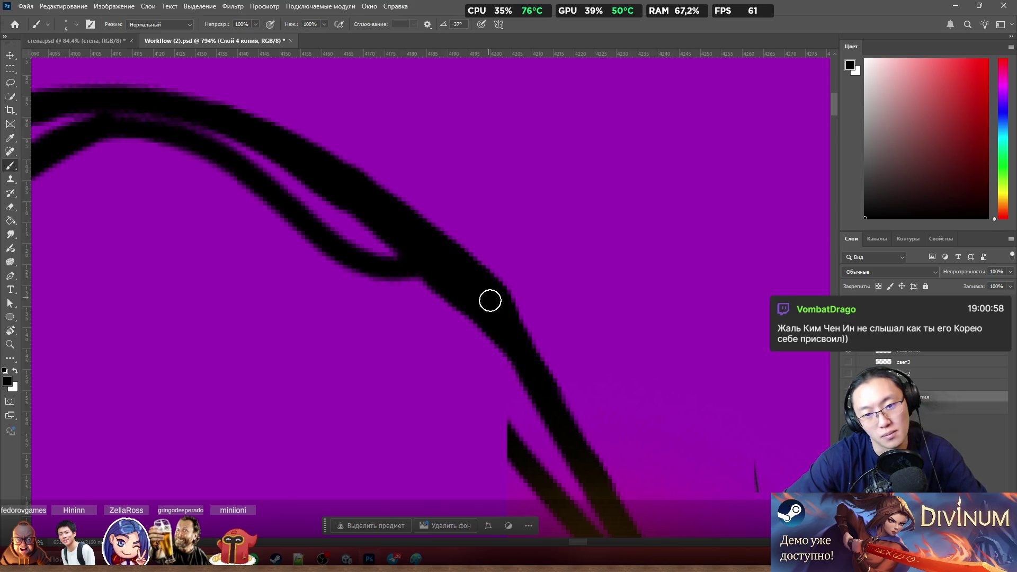
Step: Erase the rough edge near the junction and make the лампочки копия layer active
key("e")
mouse_move(529, 303)
left_mouse_down()
mouse_move(511, 299)
mouse_move(516, 272)
mouse_move(524, 276)
left_mouse_up()
key("b")
key("e")
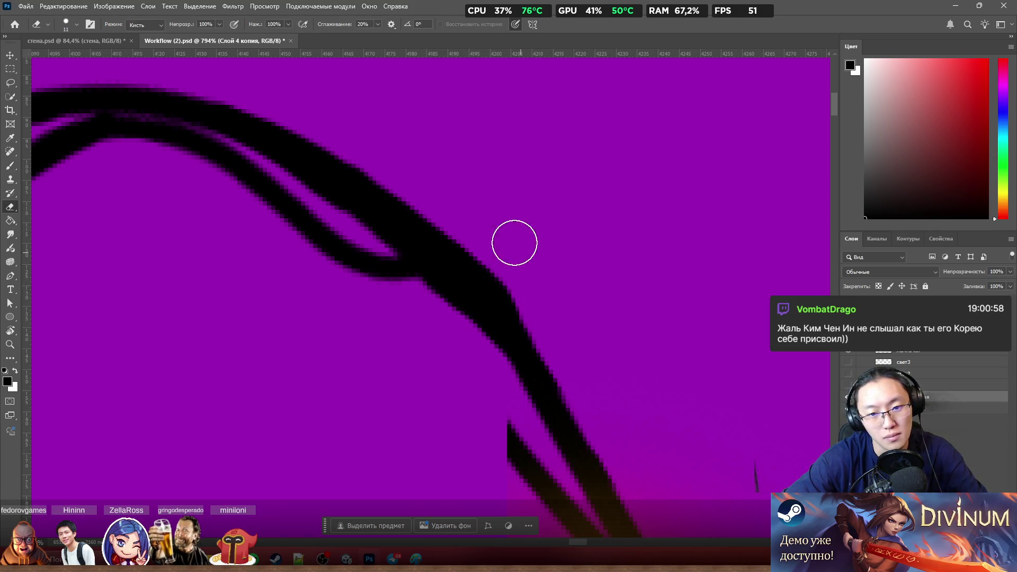
key("b")
scroll(446, 199, "down", 3)
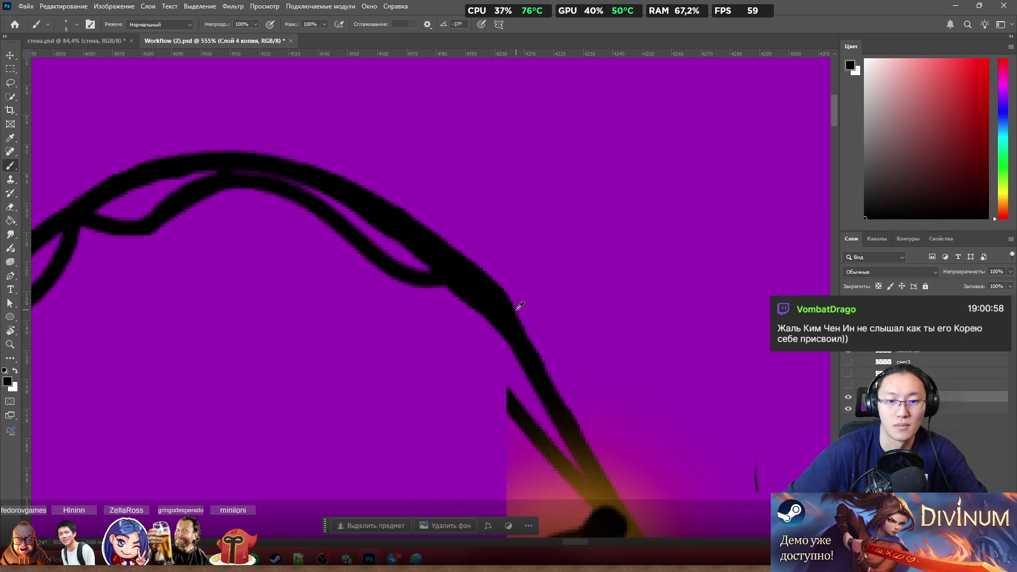
scroll(517, 307, "down", 3)
scroll(539, 334, "up", 3)
scroll(501, 307, "up", 2)
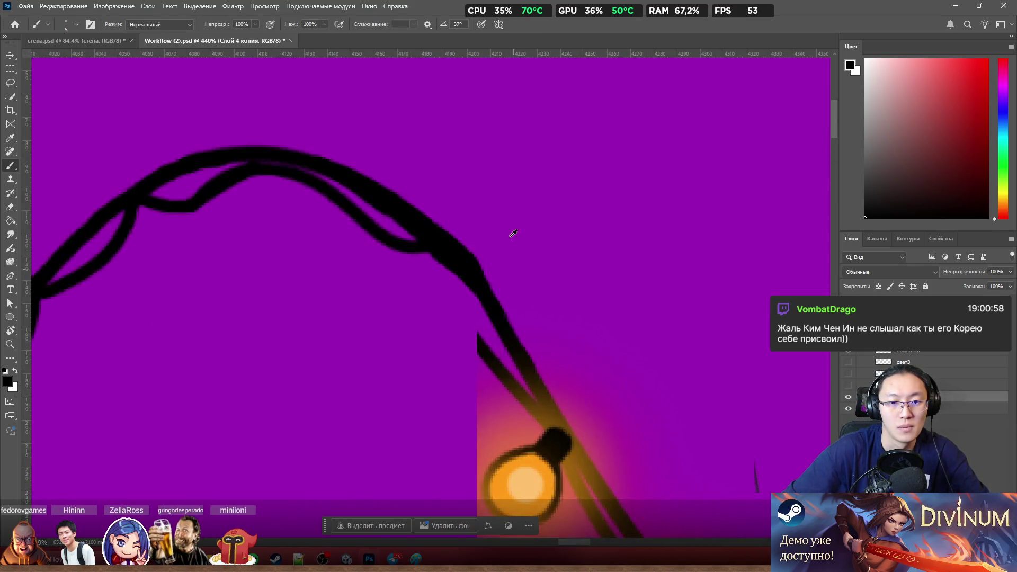
scroll(483, 254, "down", 2)
scroll(482, 253, "down", 2)
scroll(483, 254, "down", 2)
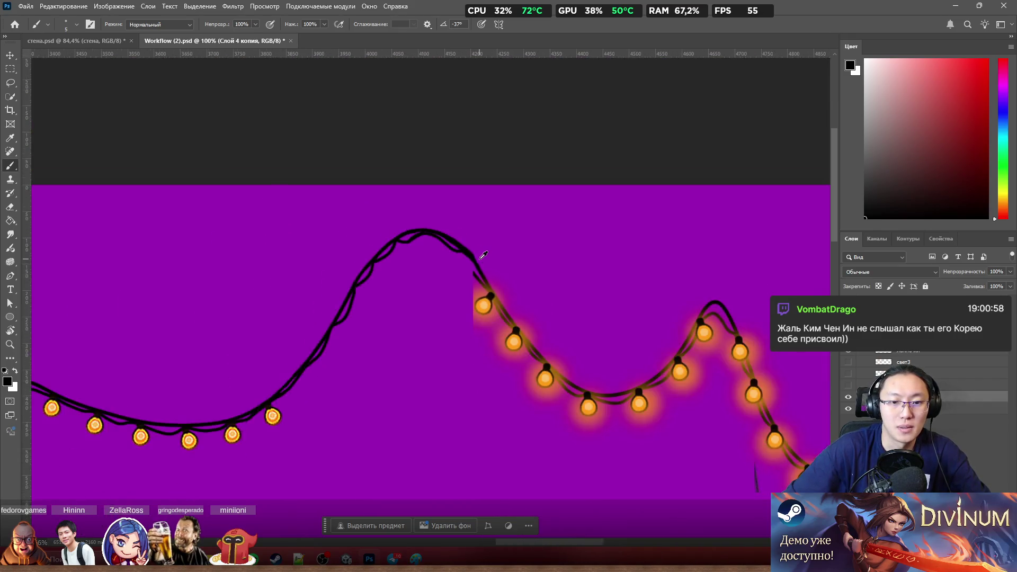
scroll(481, 255, "up", 5)
scroll(481, 255, "down", 1)
scroll(445, 245, "down", 1)
scroll(438, 234, "down", 2)
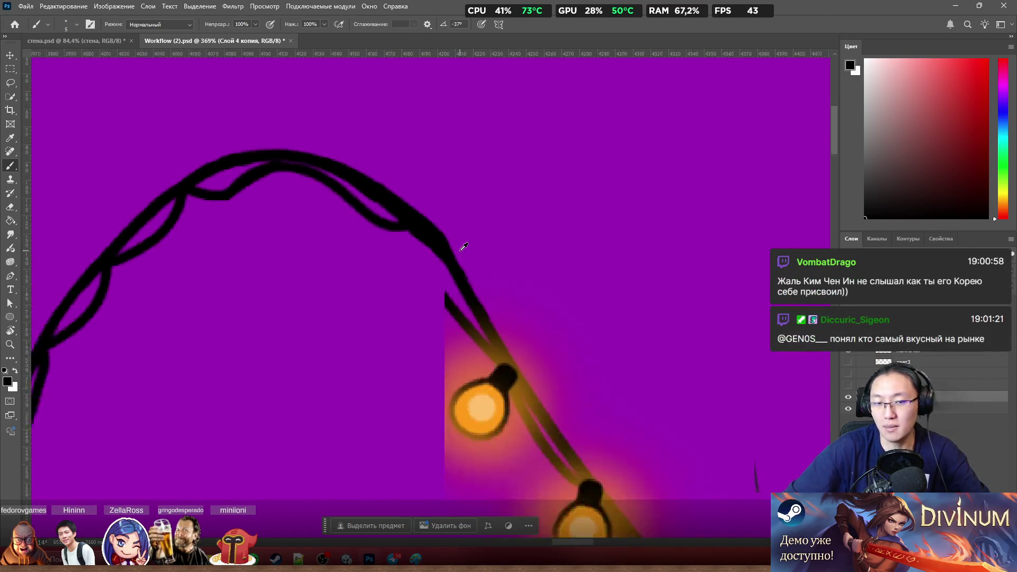
scroll(462, 246, "down", 2)
scroll(473, 232, "down", 3)
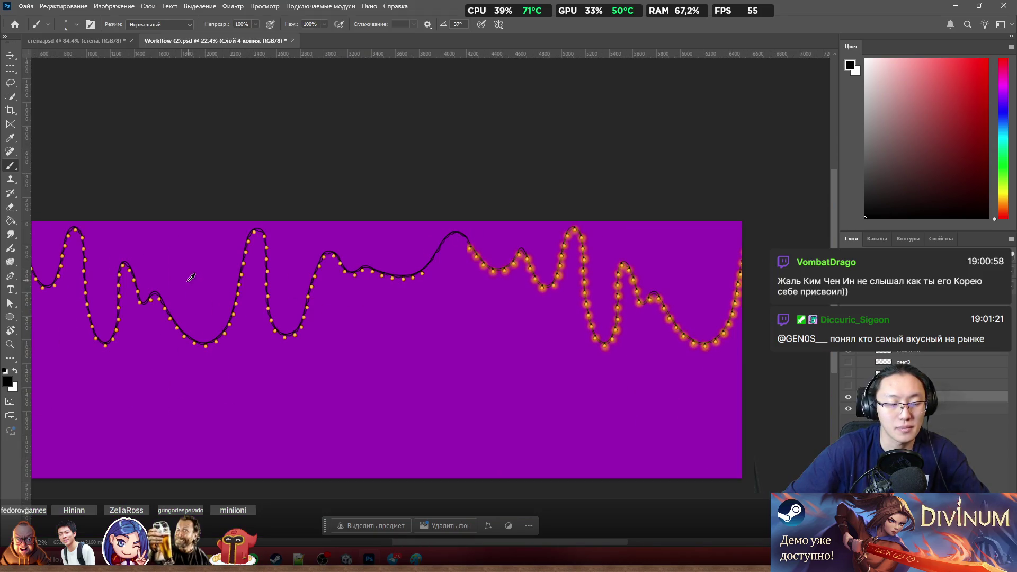
scroll(190, 277, "down", 2)
scroll(107, 291, "up", 2)
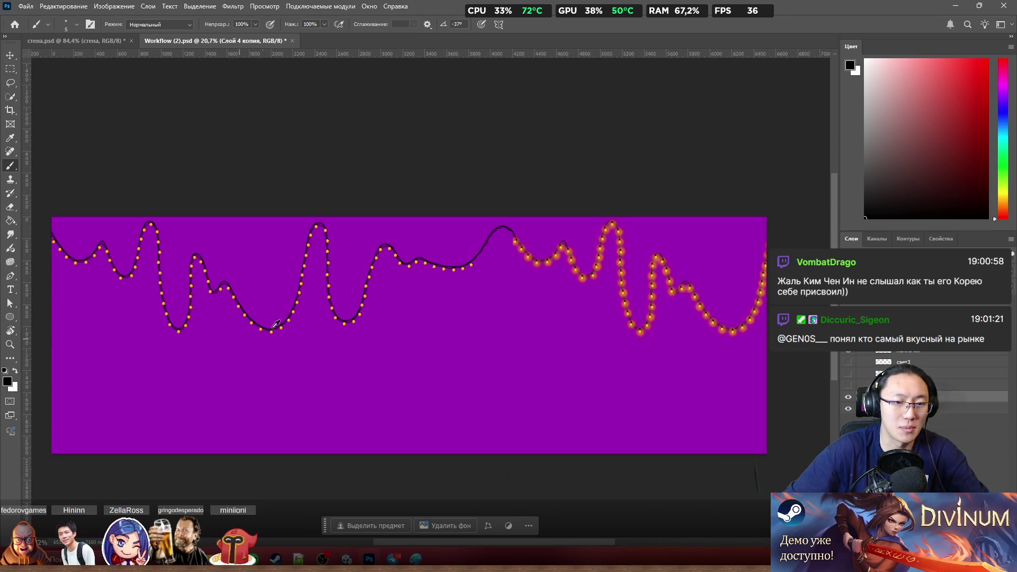
scroll(531, 214, "up", 2)
scroll(525, 226, "up", 2)
scroll(524, 231, "up", 2)
scroll(524, 232, "up", 2)
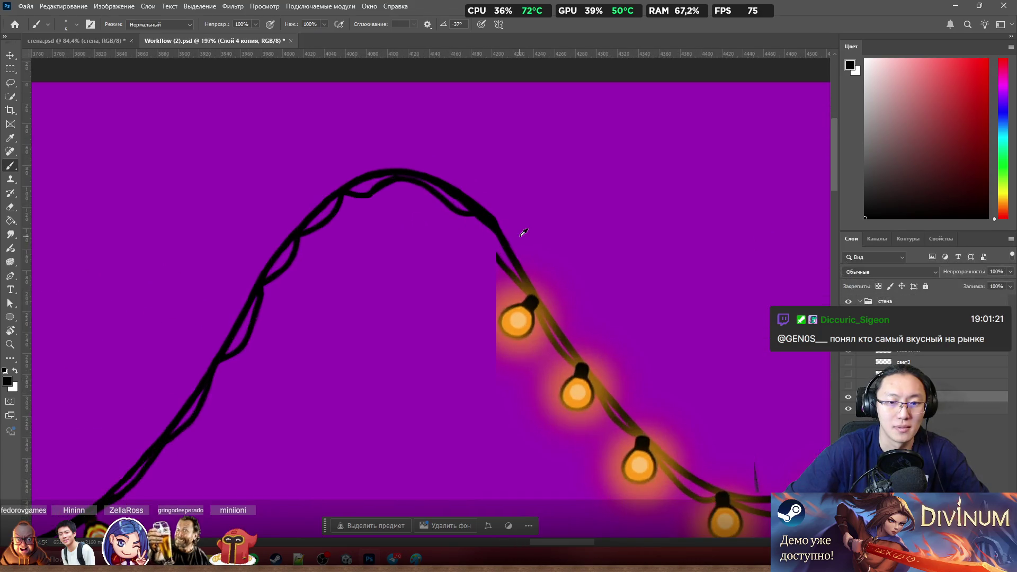
left_click_drag(513, 249, 596, 283)
Step: Erase the wire end and glow just above the right garland's top bulb
key("ctrl+z")
scroll(550, 255, "up", 1)
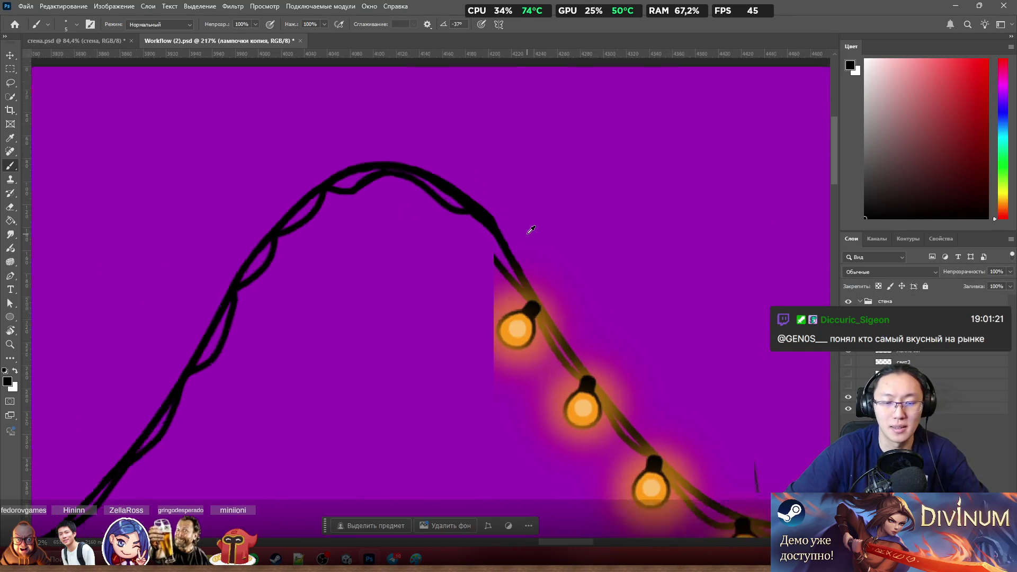
scroll(526, 227, "up", 1)
key("e")
mouse_move(517, 237)
left_mouse_down()
mouse_move(488, 312)
mouse_move(521, 334)
left_mouse_up()
left_click_drag(524, 290, 534, 334)
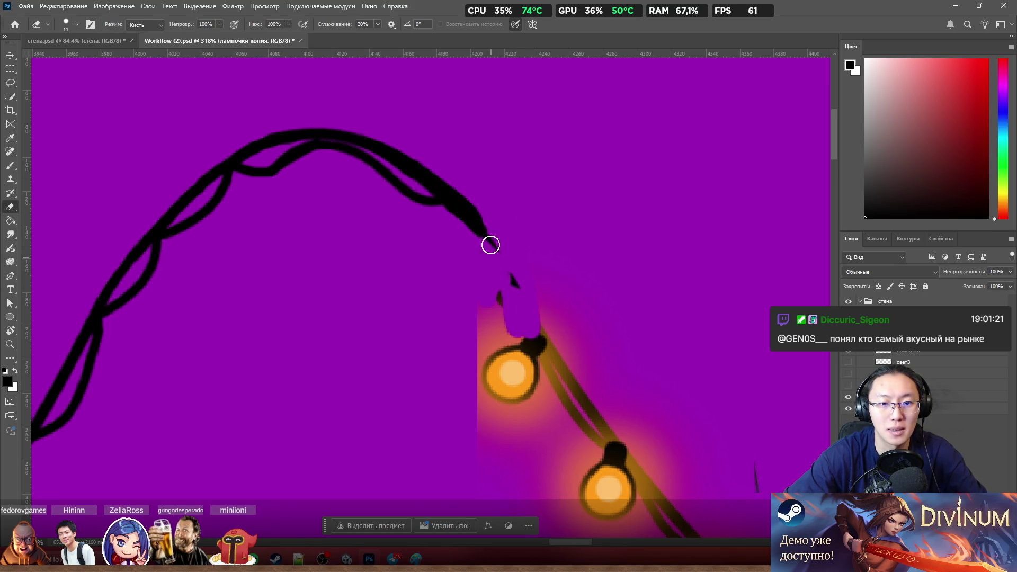
Step: Activate Слой 4 копия for painting, then move to the лампочки bulb layer
left_click(493, 220, "ctrl")
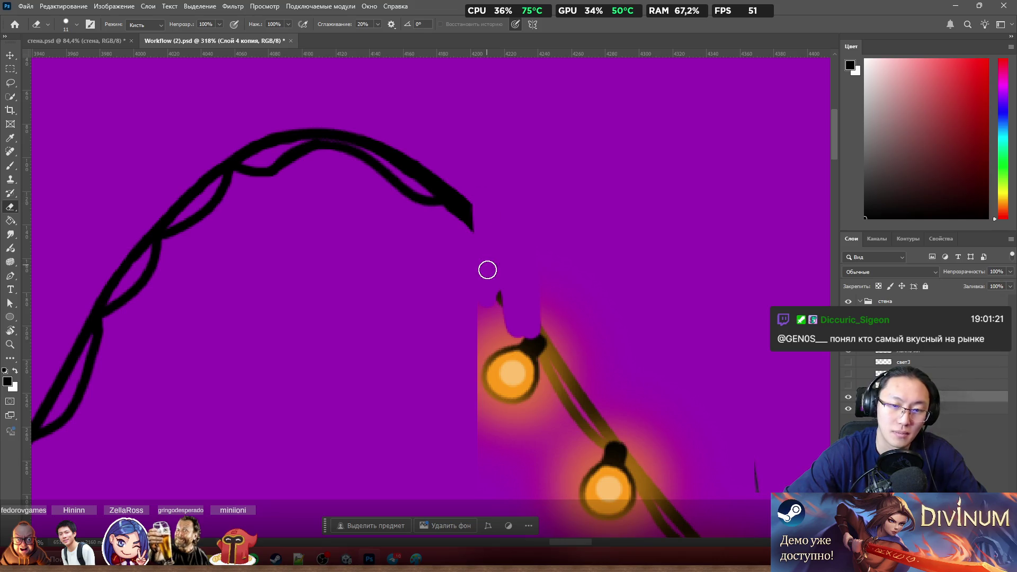
key("b")
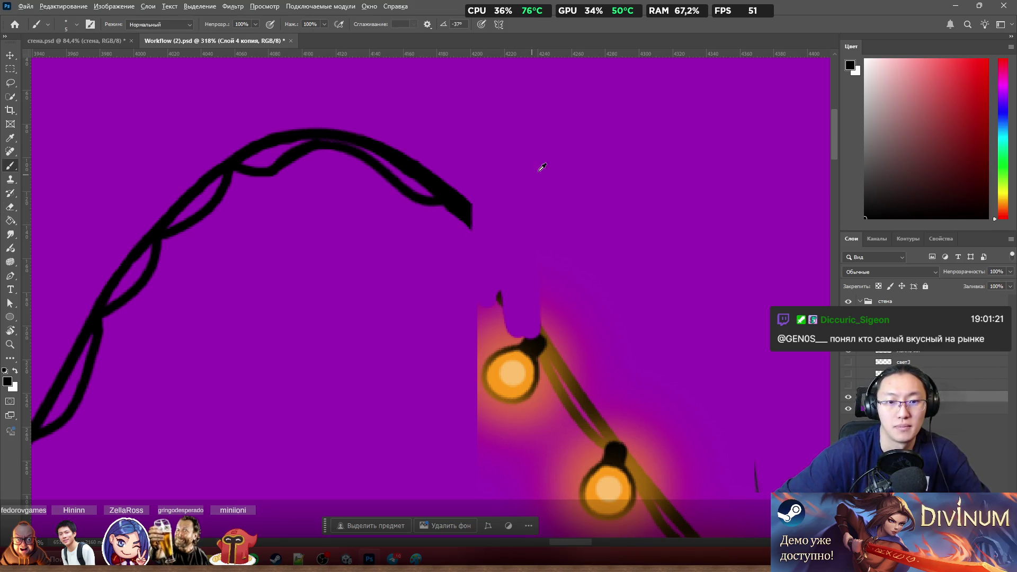
scroll(538, 166, "down", 3)
scroll(579, 239, "up", 4)
scroll(579, 239, "down", 1)
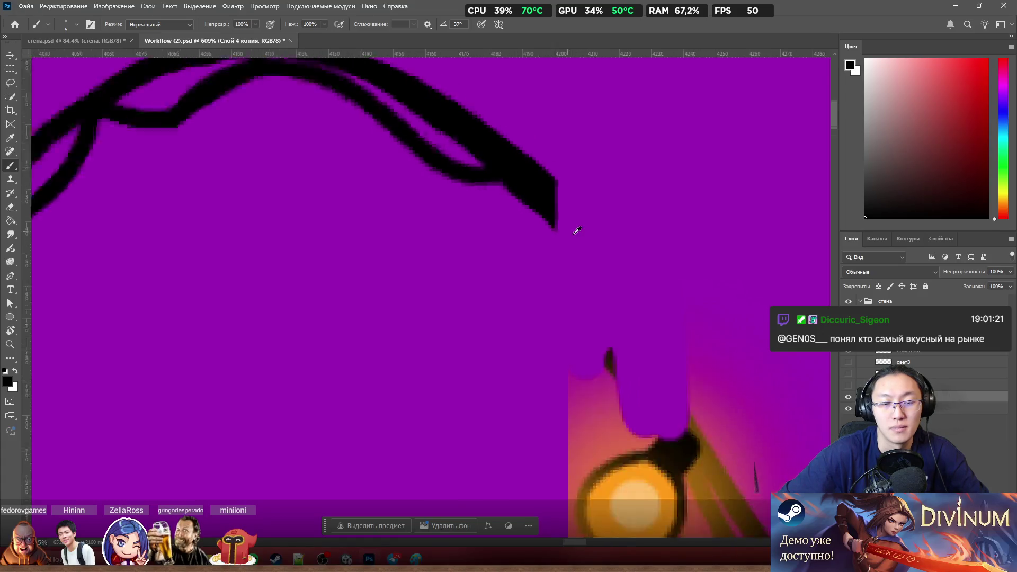
scroll(575, 228, "down", 4)
scroll(501, 266, "down", 2)
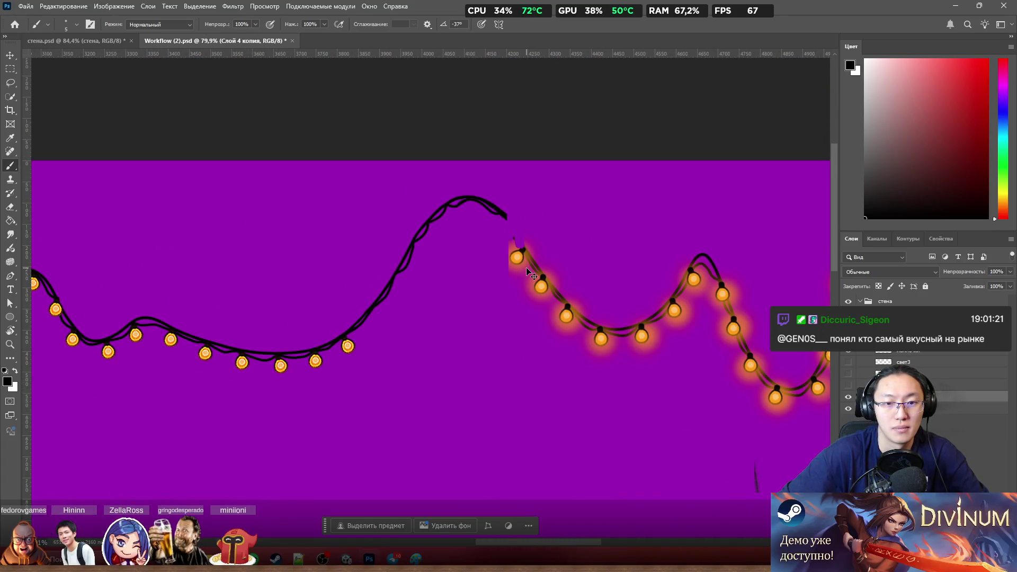
scroll(527, 267, "up", 1)
scroll(493, 227, "up", 2)
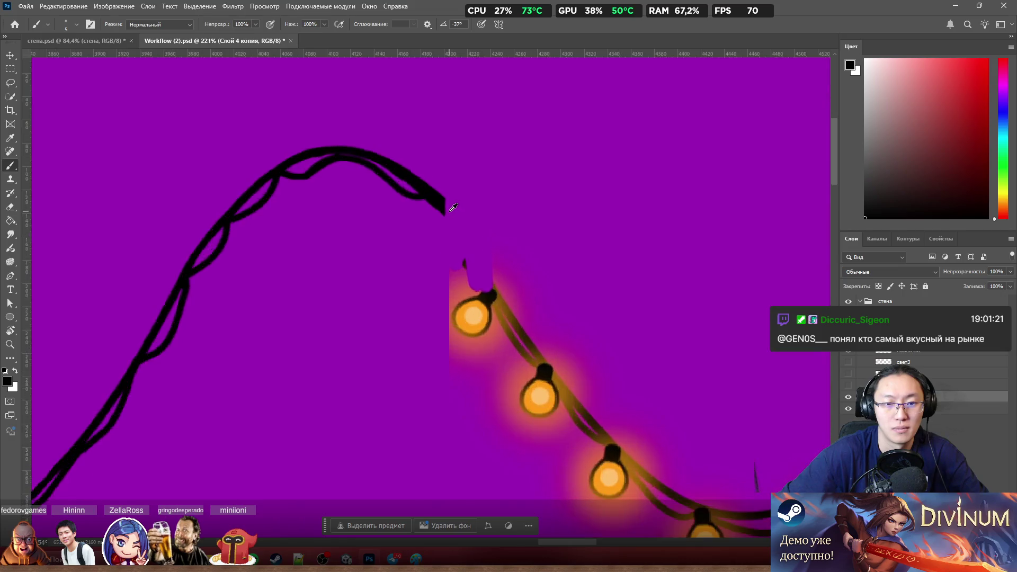
scroll(448, 209, "up", 1)
scroll(459, 214, "down", 5)
scroll(303, 299, "down", 2)
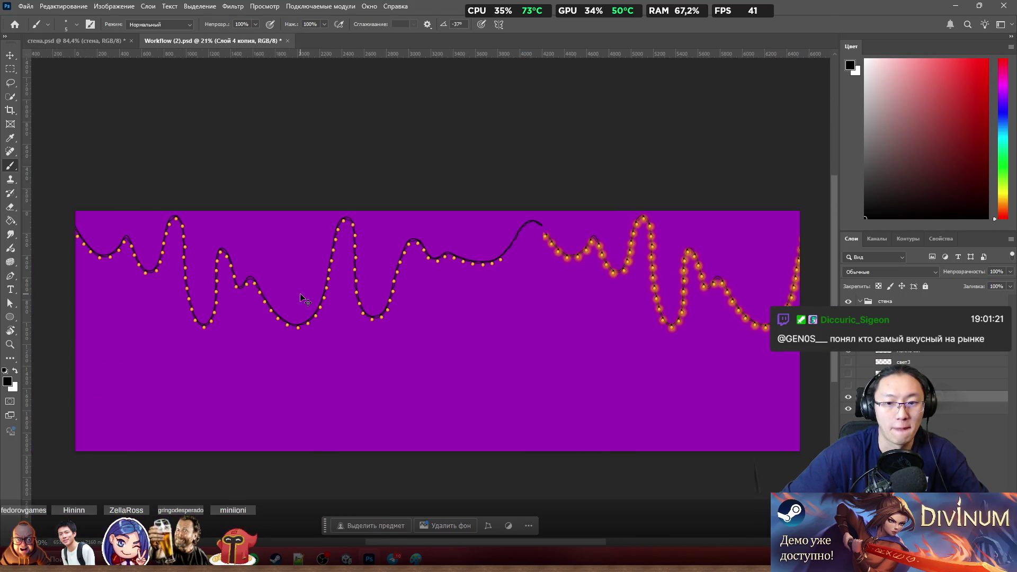
scroll(548, 177, "up", 3)
scroll(641, 225, "up", 1)
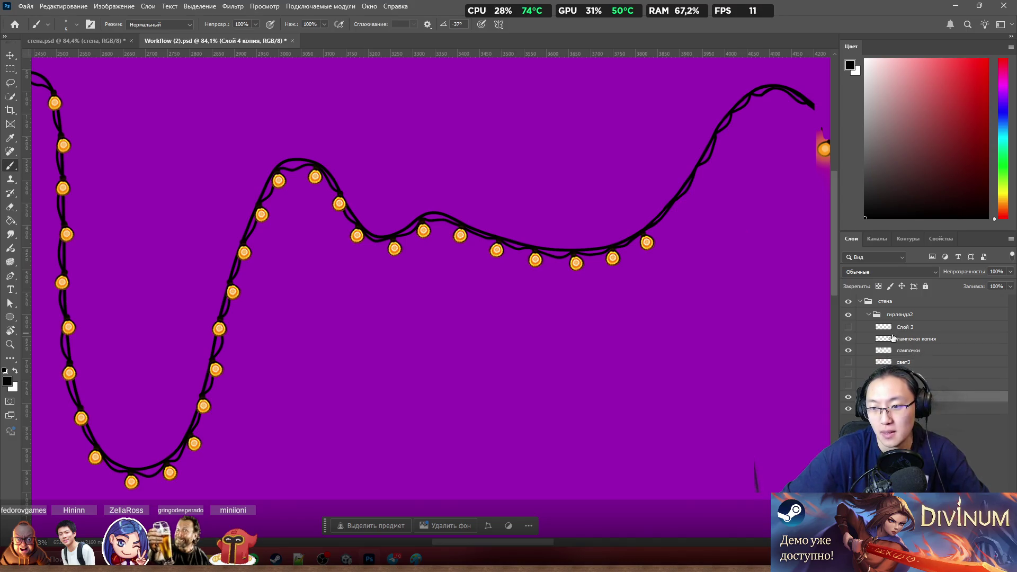
scroll(692, 295, "down", 2)
scroll(734, 249, "up", 1)
scroll(722, 243, "up", 1)
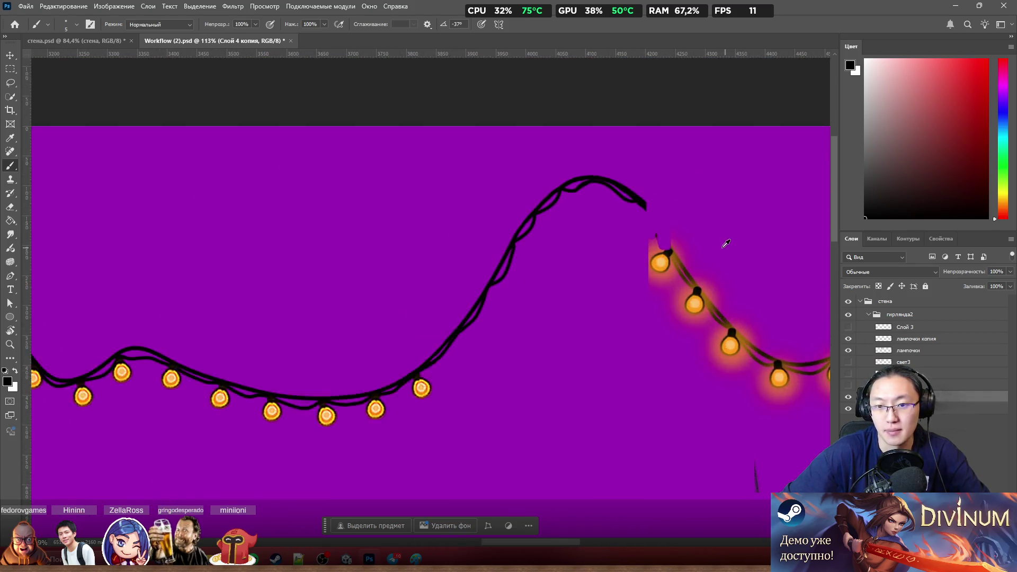
scroll(660, 224, "up", 1)
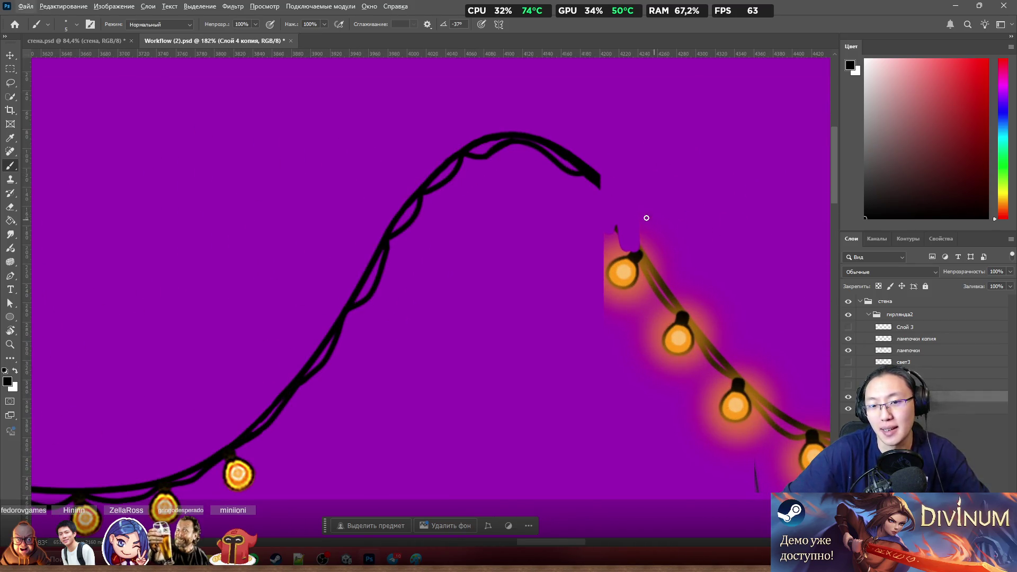
scroll(629, 196, "up", 1)
scroll(623, 200, "up", 1)
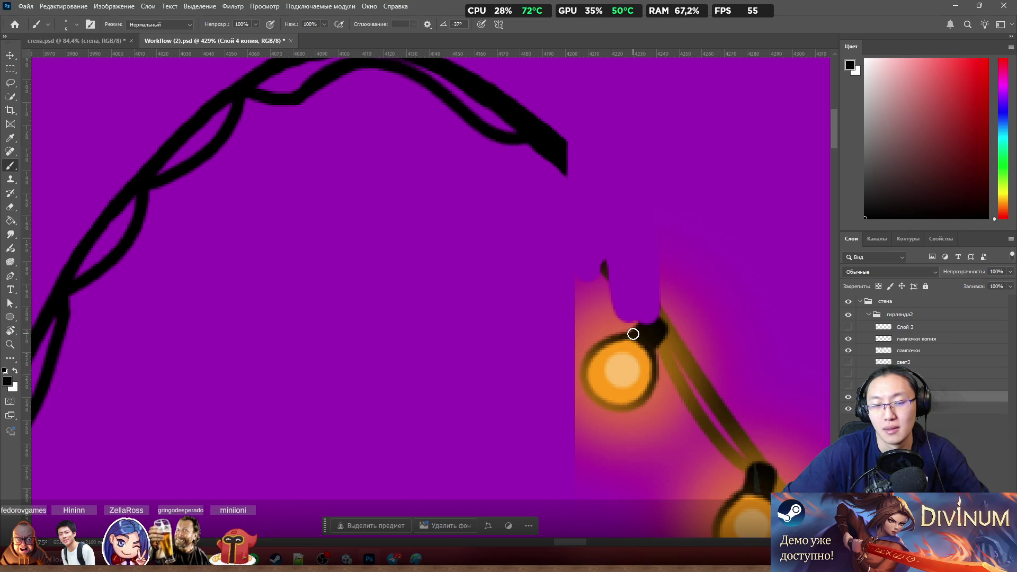
scroll(633, 335, "down", 5)
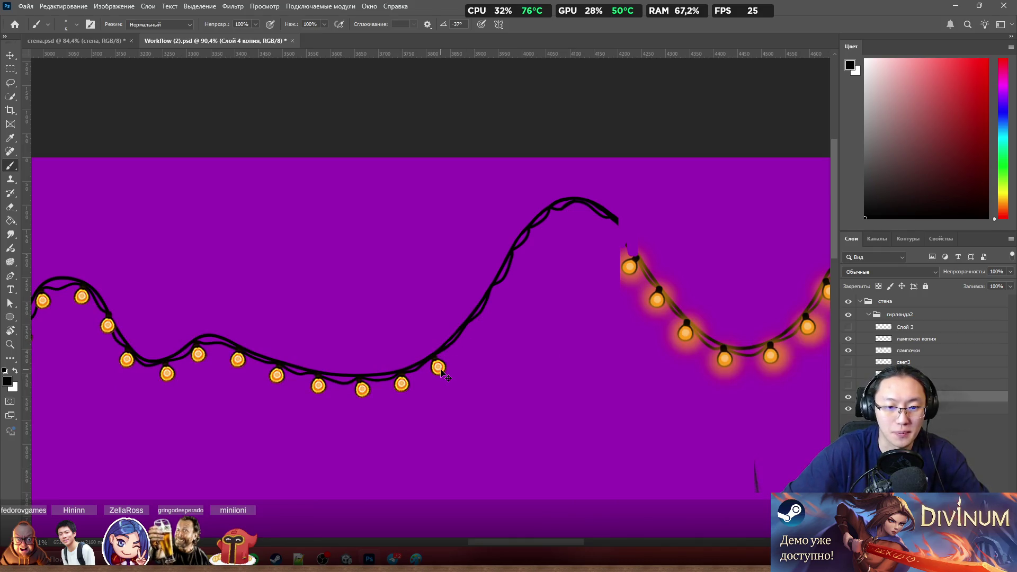
left_click(440, 371, "ctrl")
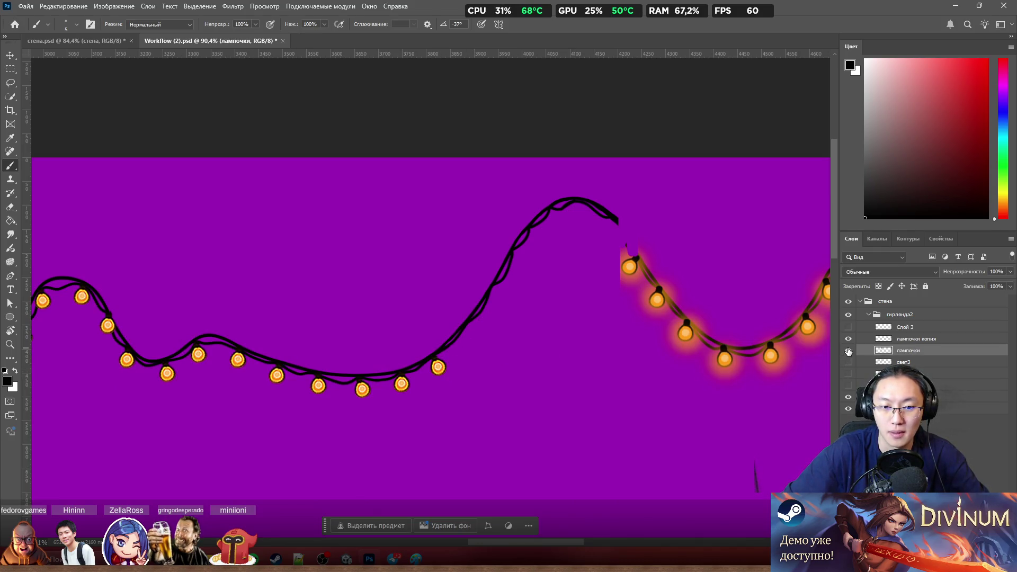
Step: Lasso one bulb, copy it to new layers twice and move a copy up the slope
key("l")
scroll(465, 327, "up", 3)
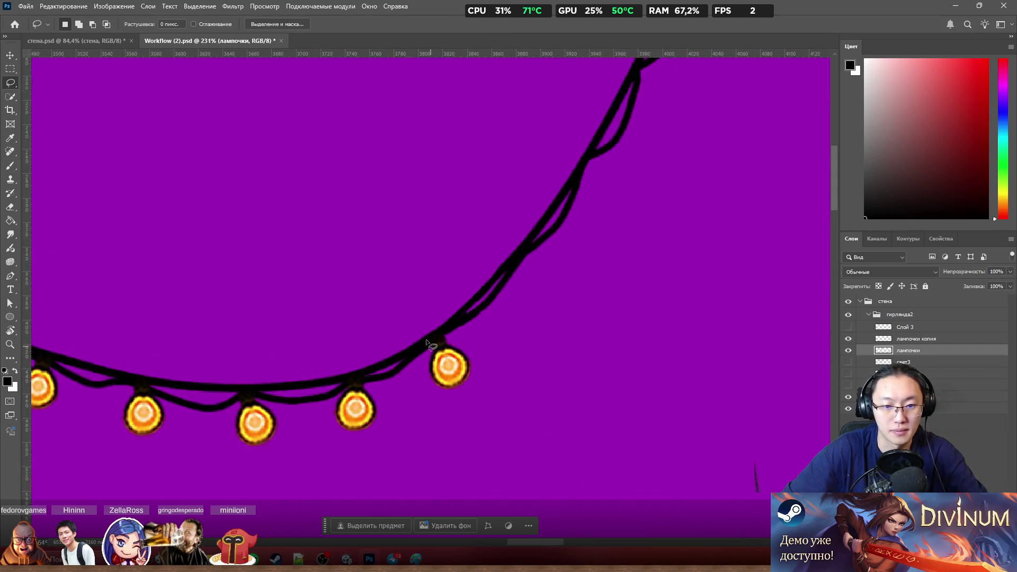
left_click_drag(421, 338, 445, 287)
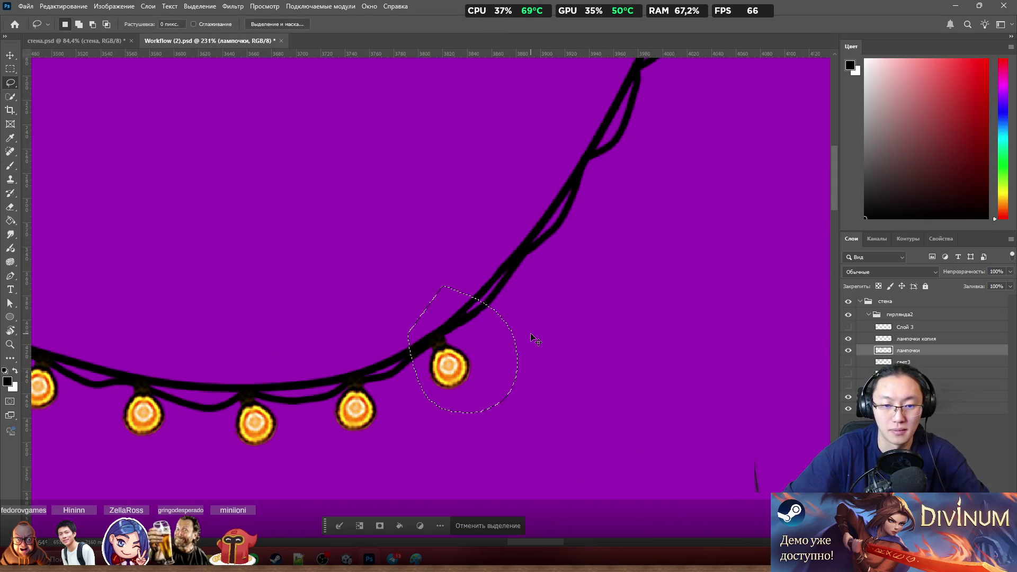
key("ctrl+j")
left_click_drag(449, 366, 534, 287)
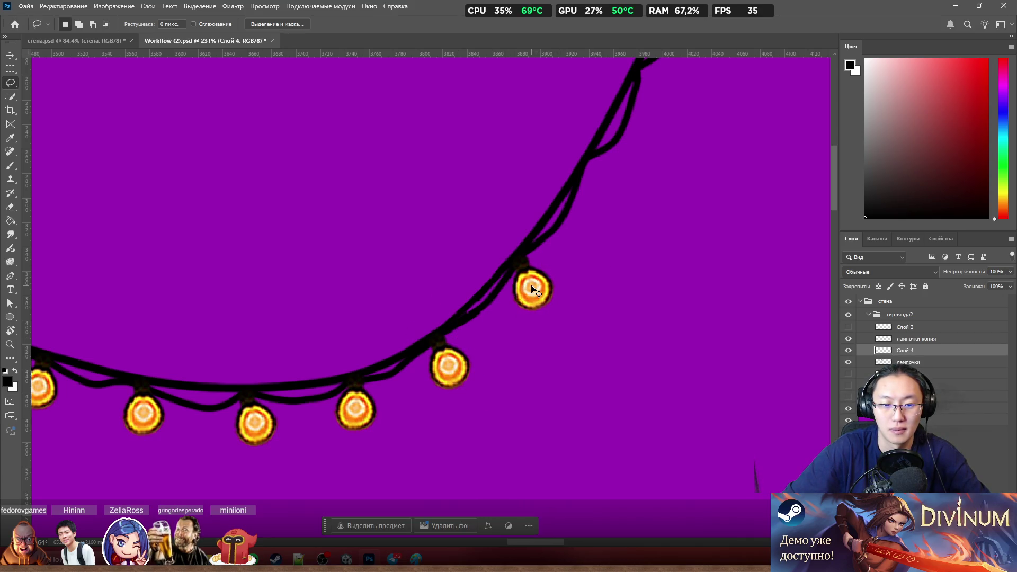
scroll(648, 197, "up", 2)
scroll(667, 196, "down", 3)
scroll(710, 200, "up", 1)
scroll(713, 206, "up", 1)
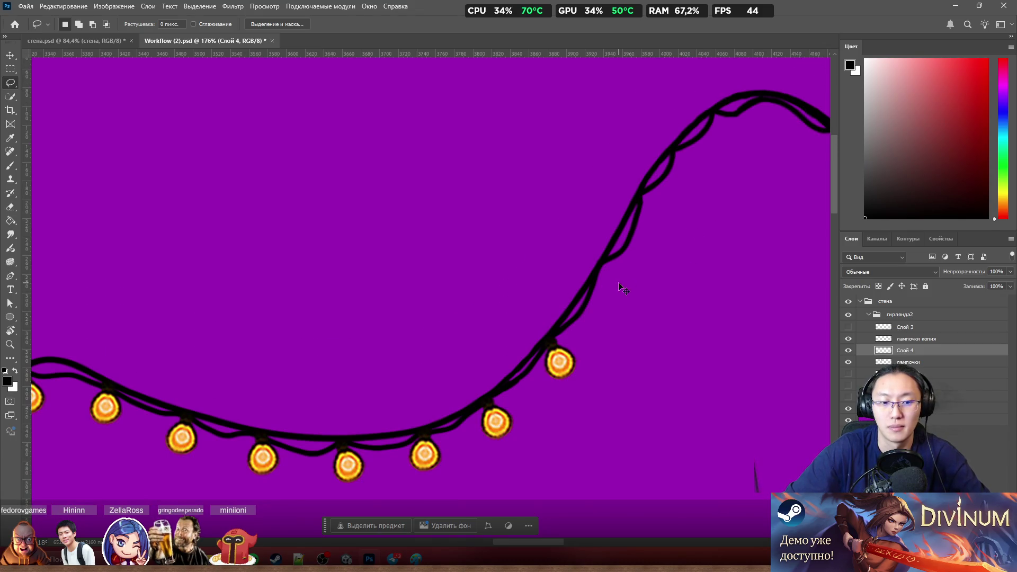
key("ctrl+j")
left_click_drag(564, 359, 617, 284)
scroll(602, 277, "down", 2)
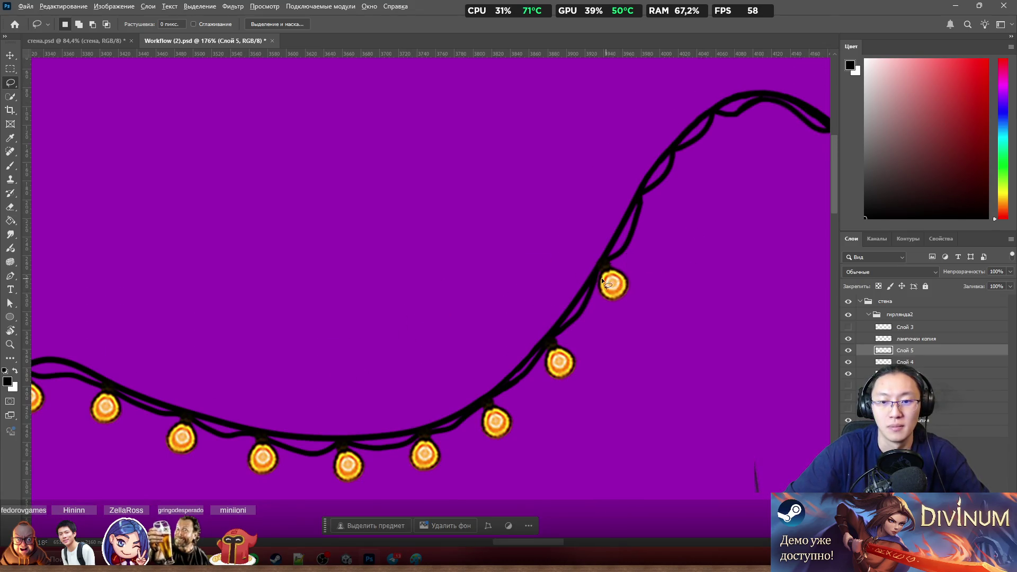
scroll(567, 287, "down", 2)
scroll(554, 291, "up", 3)
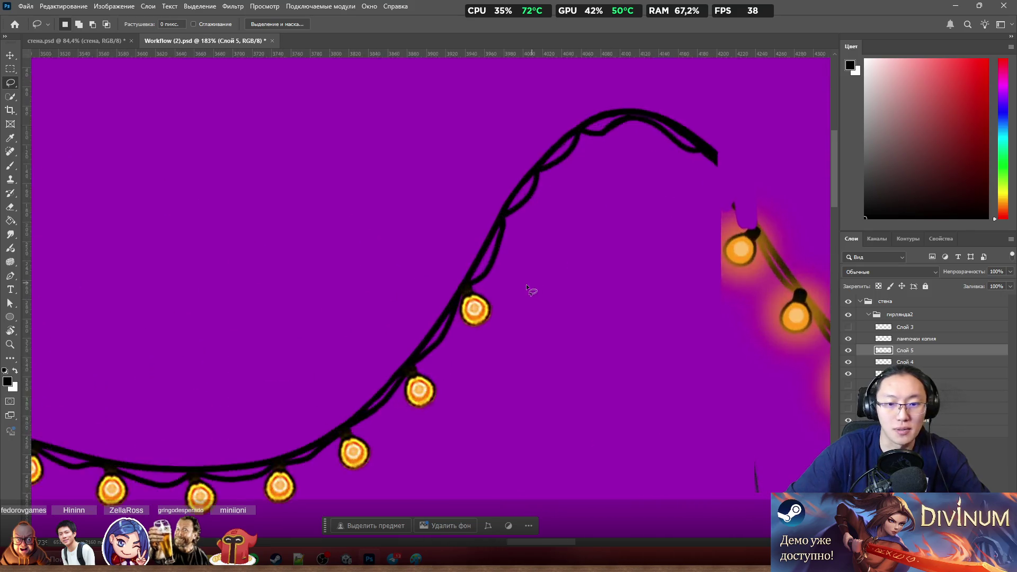
scroll(526, 284, "down", 4)
scroll(492, 305, "up", 1)
scroll(493, 306, "up", 2)
scroll(489, 301, "up", 4)
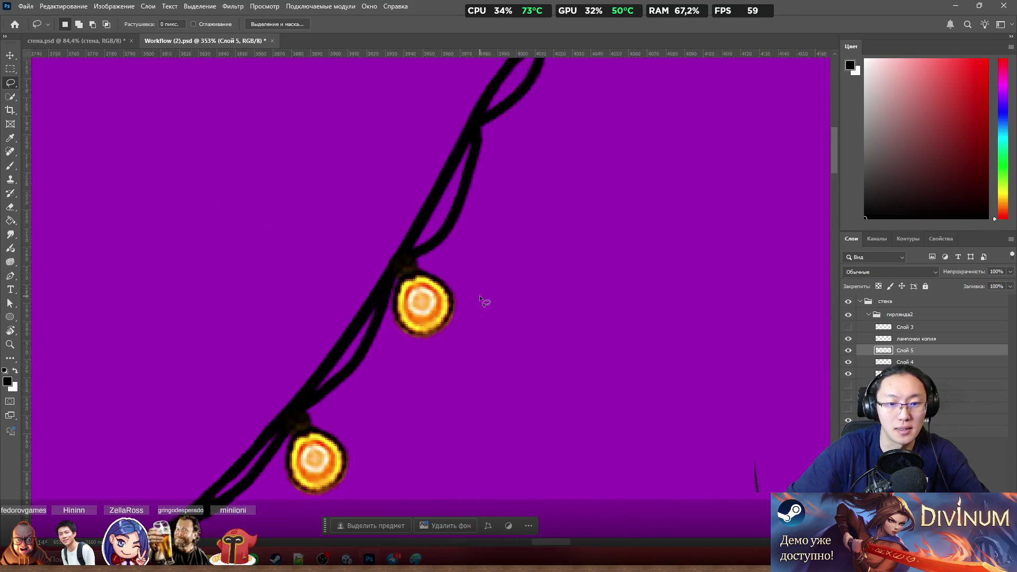
Step: Rotate the upper bulb copy to the wire's angle, nudge it onto the wire and commit the transform
key("ctrl+t")
left_click_drag(505, 234, 498, 273)
left_click_drag(430, 282, 401, 307)
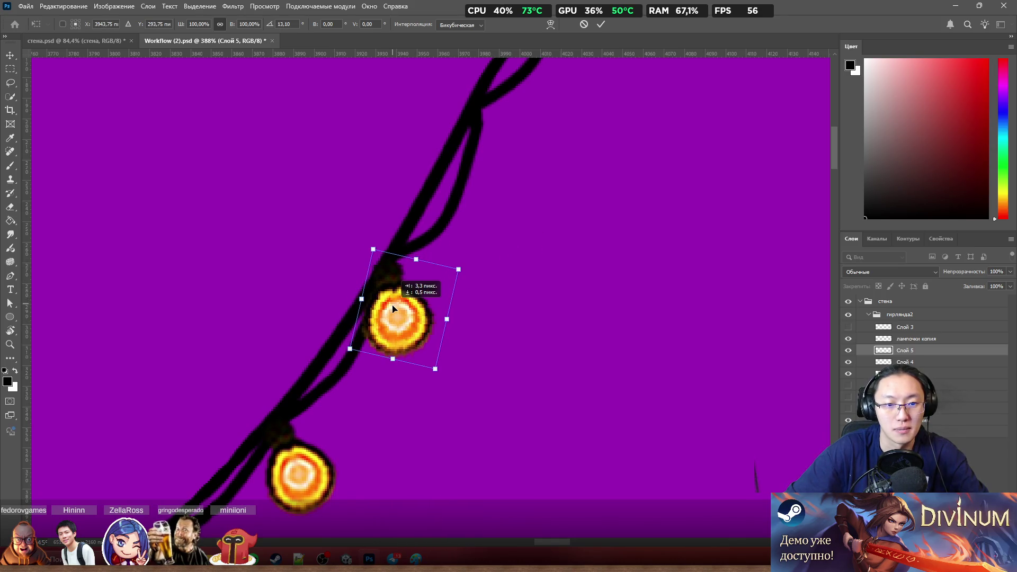
scroll(493, 266, "down", 2)
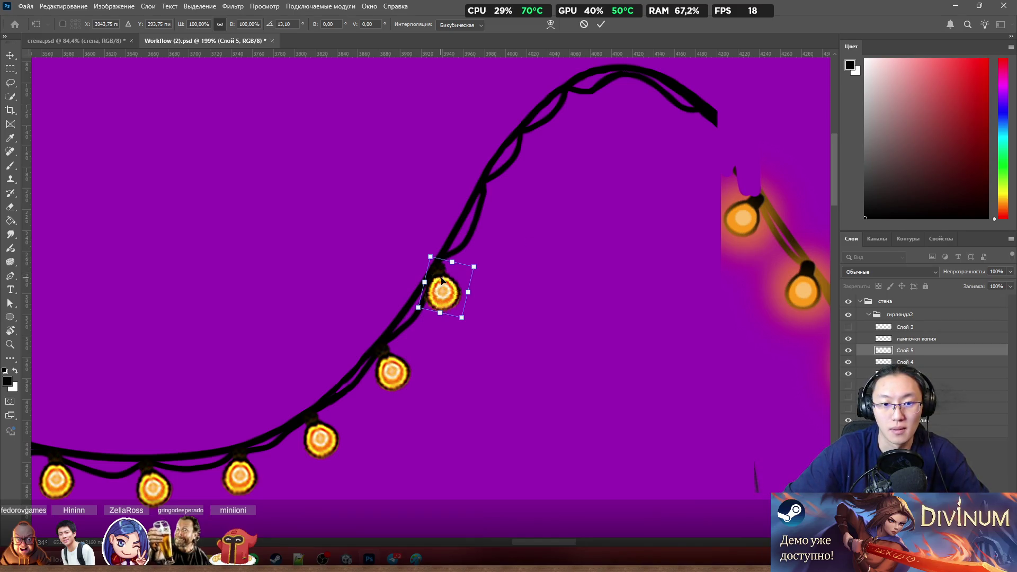
left_click_drag(441, 290, 445, 287)
scroll(660, 210, "up", 2)
scroll(639, 233, "up", 2)
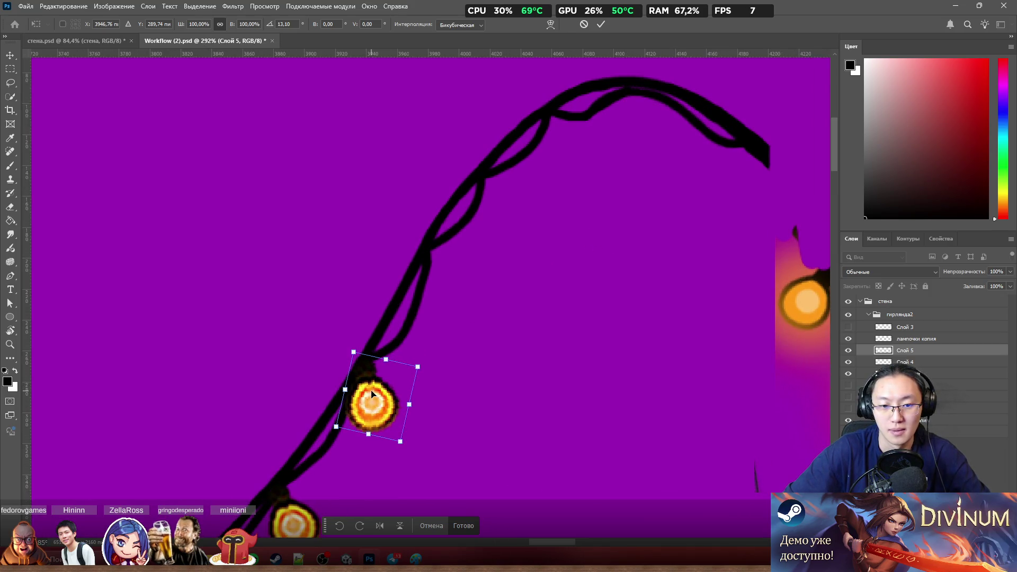
left_click(465, 531)
key("l")
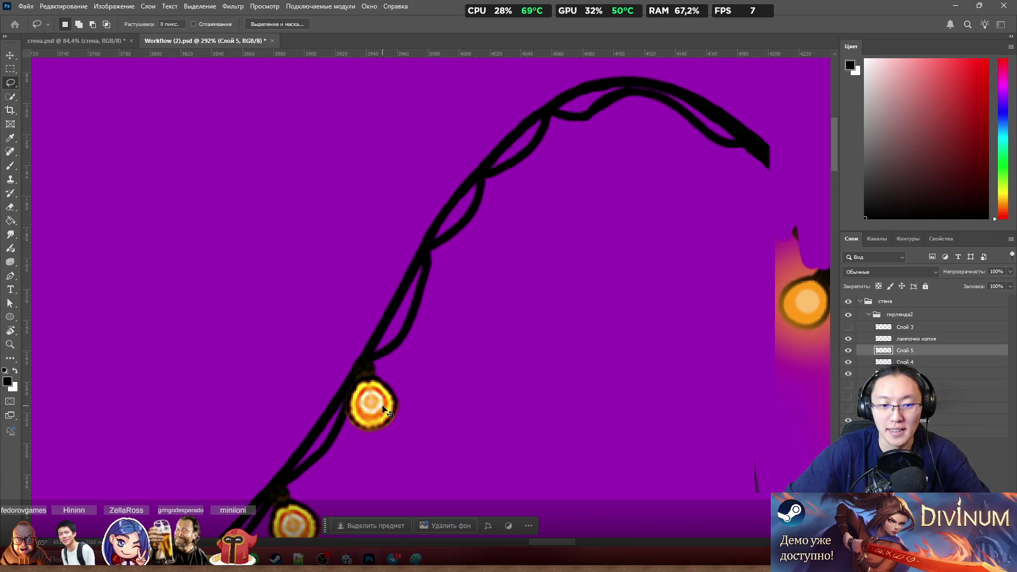
Step: Place further bulb copies higher up the slope and at the crest's far end
key("ctrl+v")
mouse_move(439, 313)
left_mouse_down()
mouse_move(493, 225)
mouse_move(520, 213)
left_mouse_up()
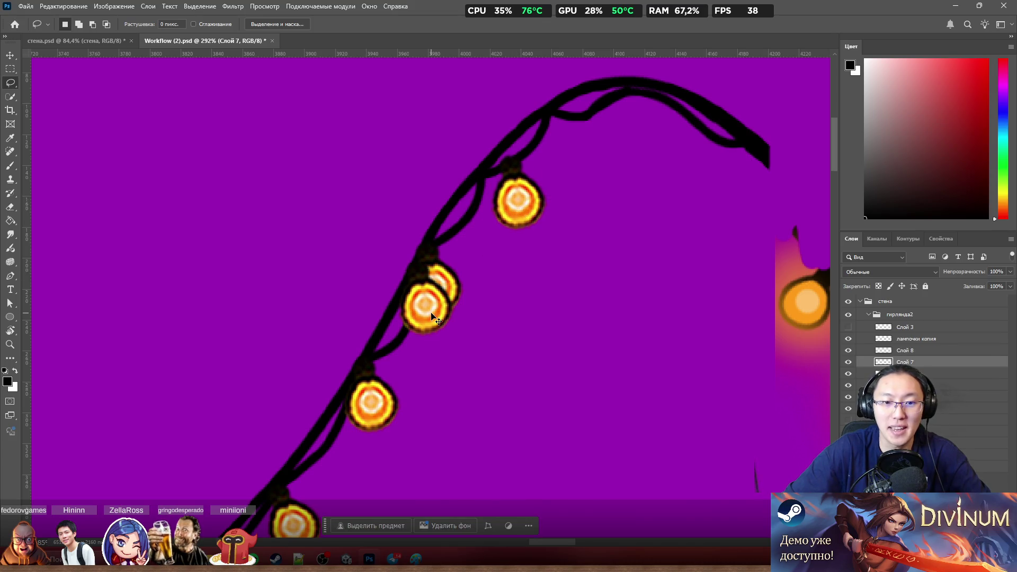
key("ctrl+z")
left_click_drag(433, 316, 564, 156)
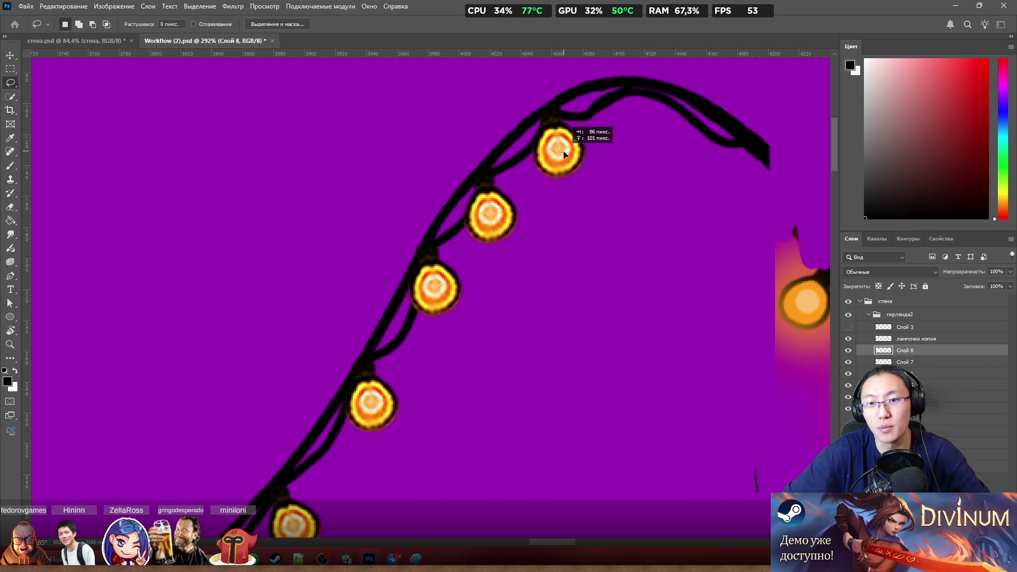
mouse_move(446, 308)
left_mouse_down()
mouse_move(760, 186)
mouse_move(758, 206)
left_mouse_up()
Step: Tilt the last bulb about 28° clockwise to follow the descending wire and confirm
key("ctrl+t")
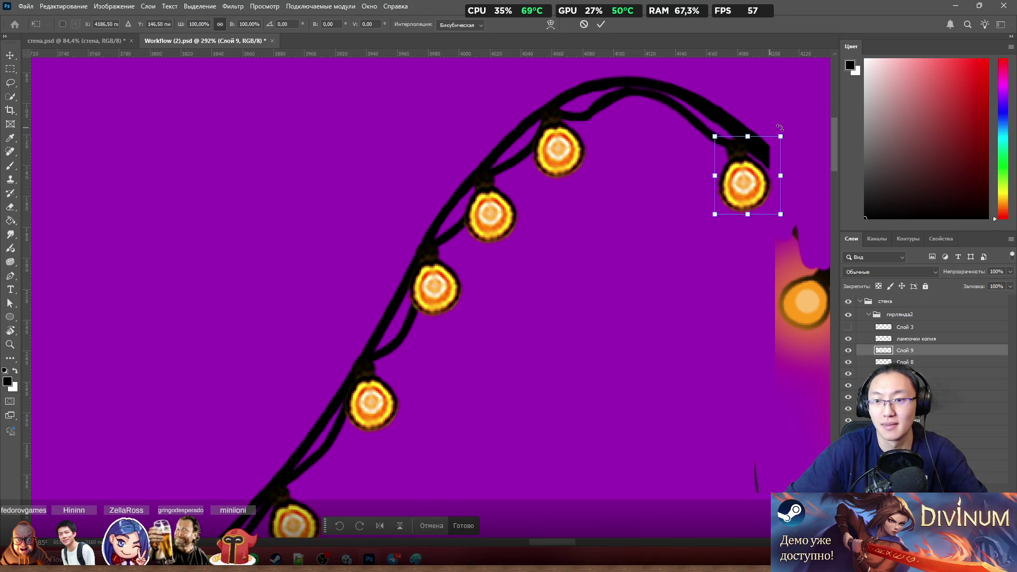
left_click_drag(780, 128, 797, 151)
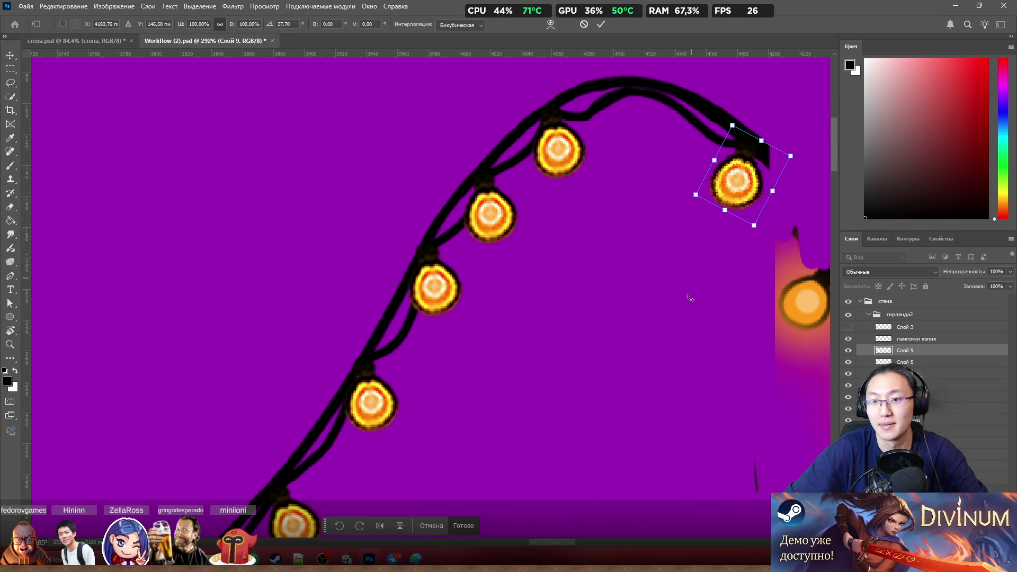
left_click(463, 525)
scroll(706, 316, "down", 5)
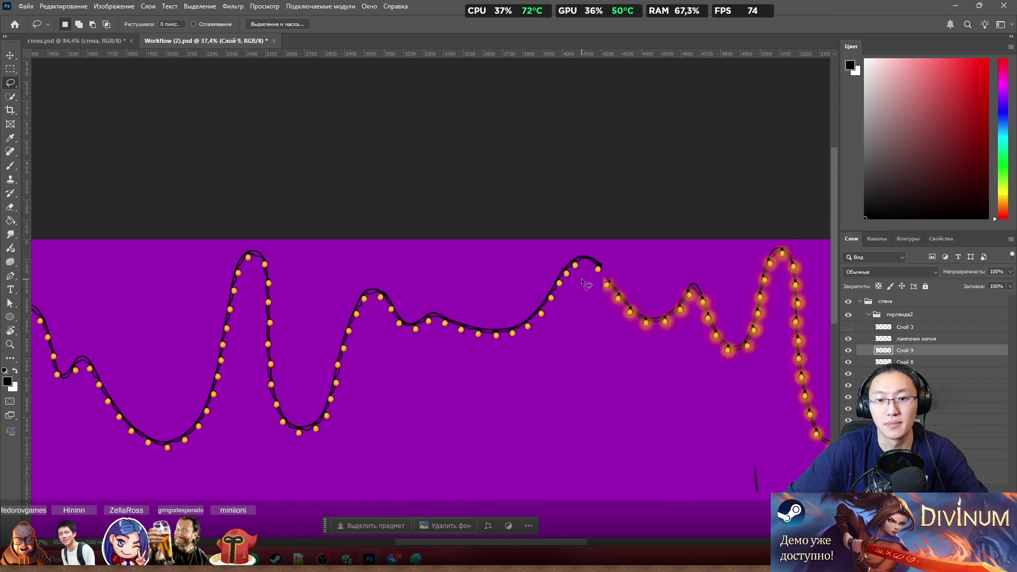
scroll(587, 284, "down", 2)
scroll(613, 273, "up", 3)
scroll(593, 272, "up", 2)
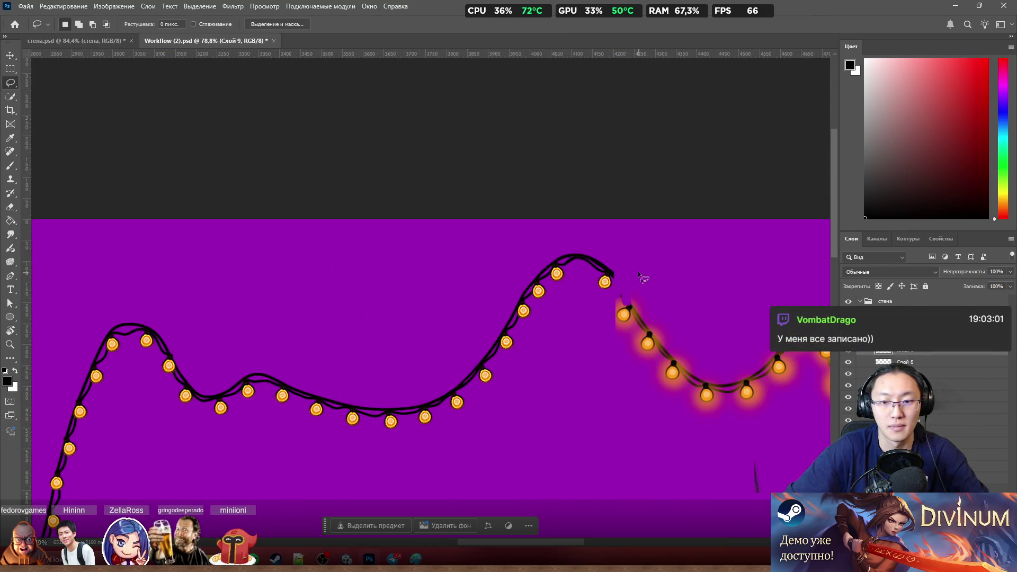
scroll(638, 271, "up", 2)
Step: Paste a bulb onto a new layer at the crest, rotate it about 12° to follow the wire, and commit
key("ctrl+v")
left_click_drag(435, 360, 522, 269)
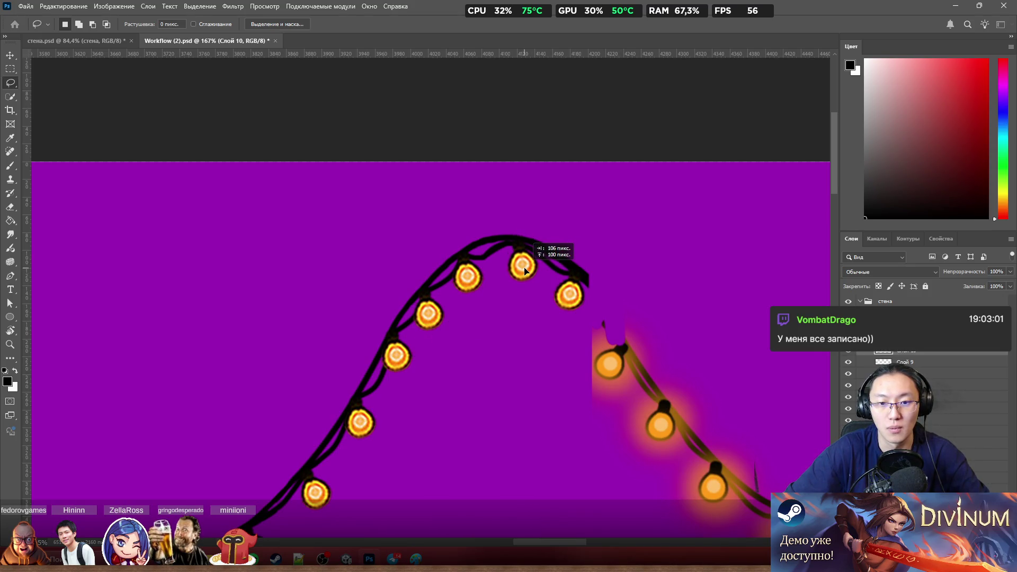
key("ctrl+t")
left_click_drag(566, 231, 578, 226)
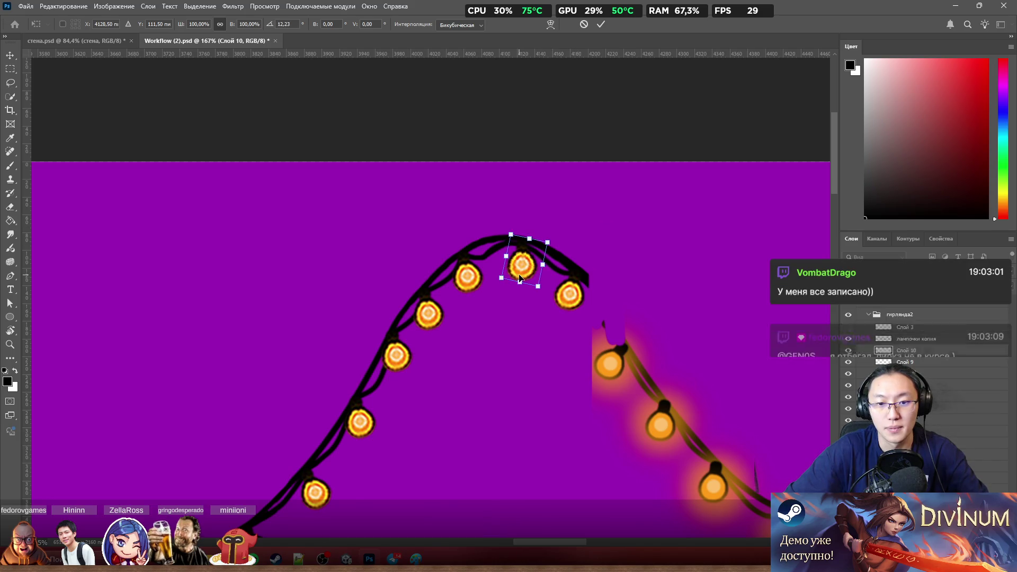
left_click_drag(519, 278, 517, 280)
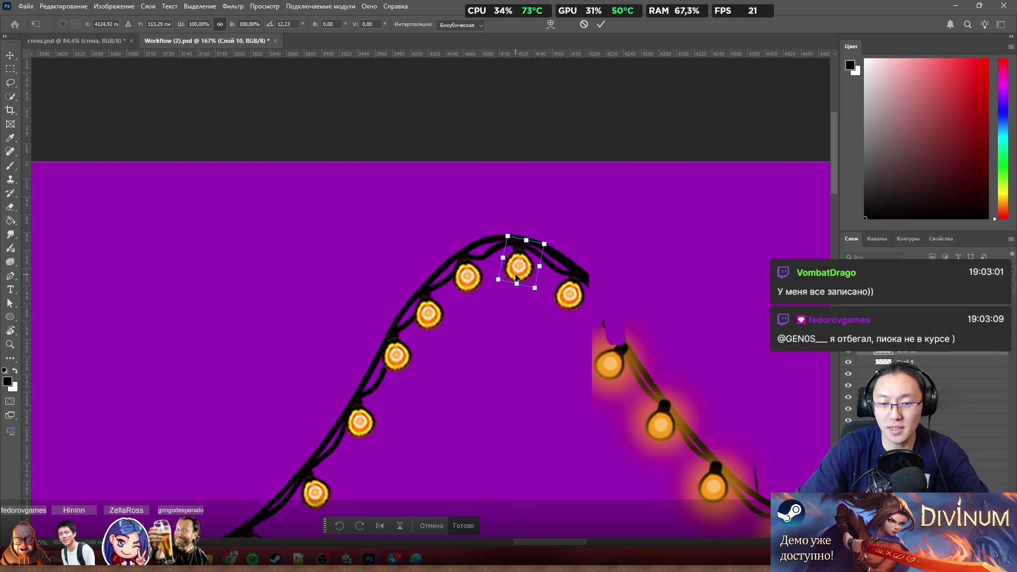
key("Return")
key("l")
scroll(609, 263, "down", 5)
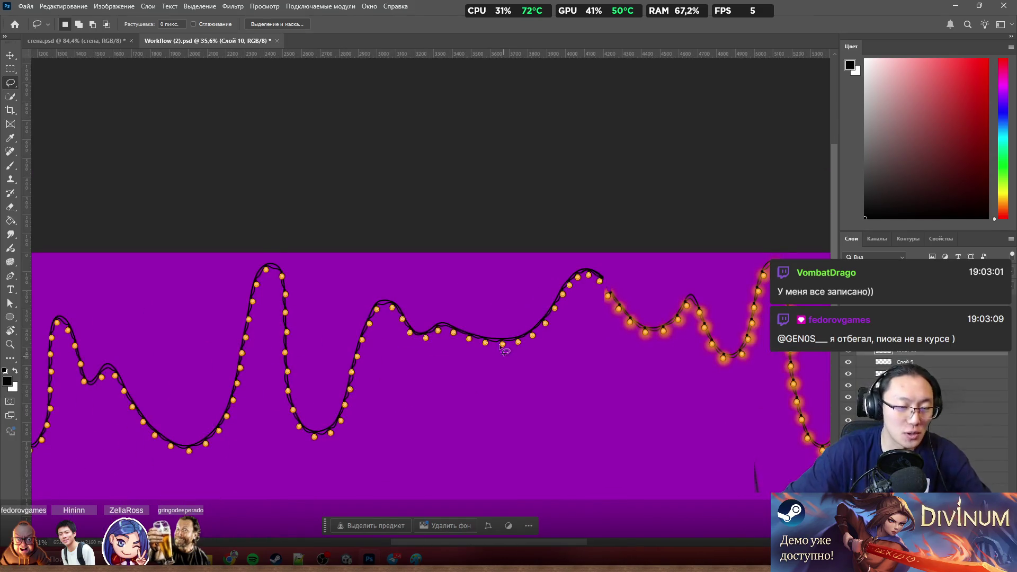
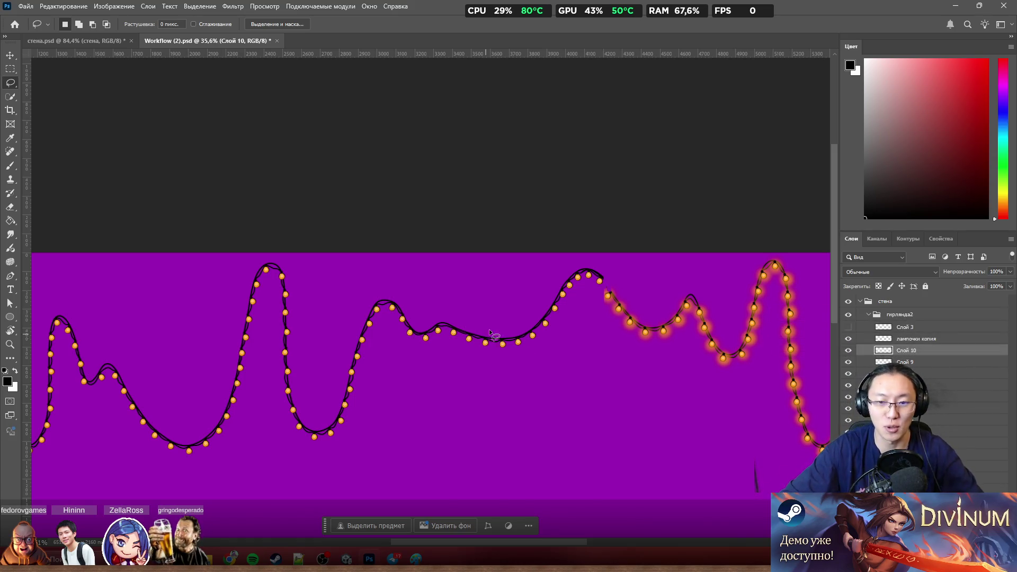
scroll(619, 292, "up", 3, "alt")
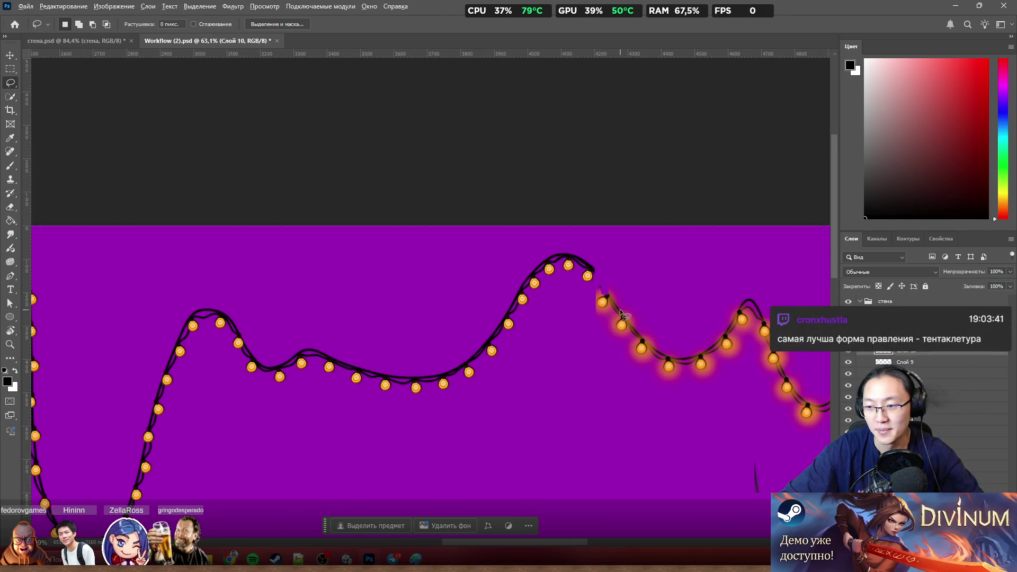
scroll(621, 312, "down", 1, "alt")
scroll(621, 311, "down", 1, "alt")
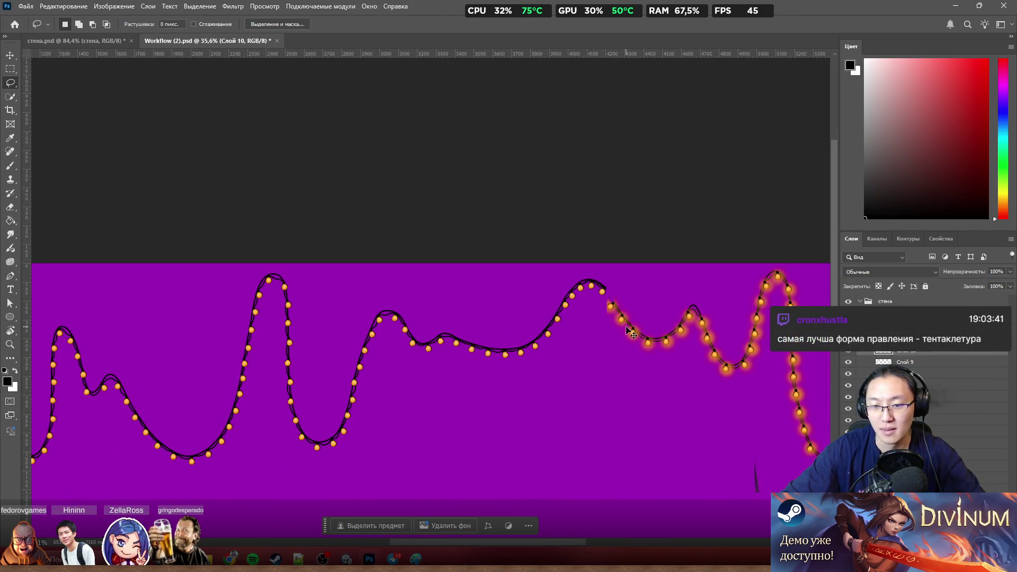
Step: Undo a trial garland move and toggle Слой 10 and the garland layers' visibility to check them
left_click_drag(630, 333, 675, 378)
key("ctrl+z")
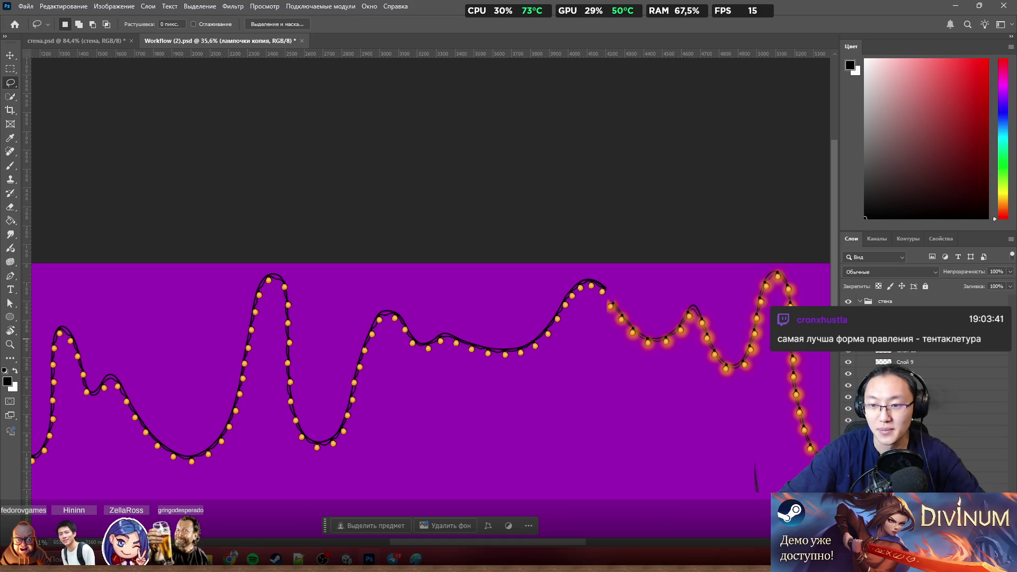
left_click(891, 355)
left_click(848, 356)
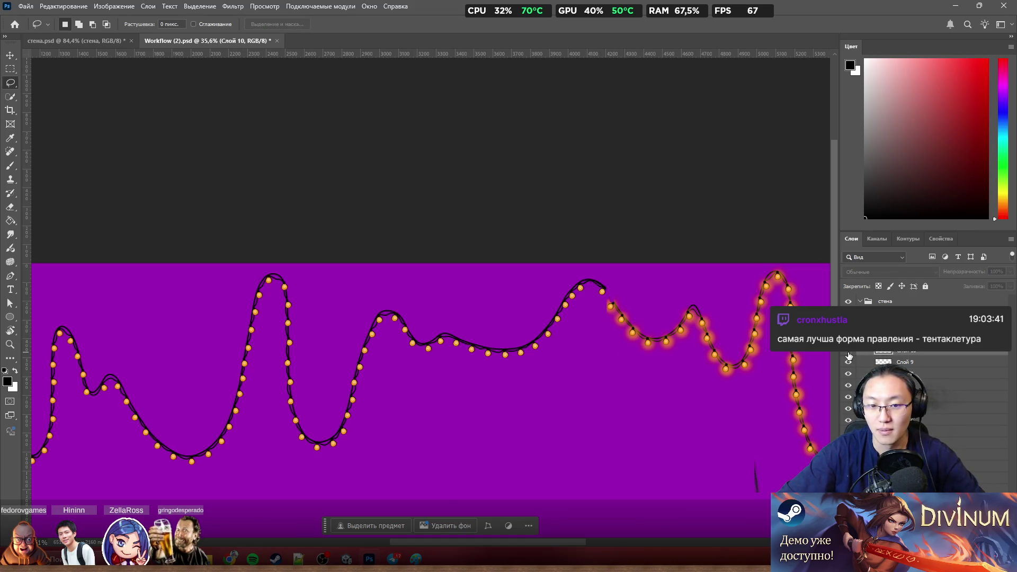
left_click(850, 356)
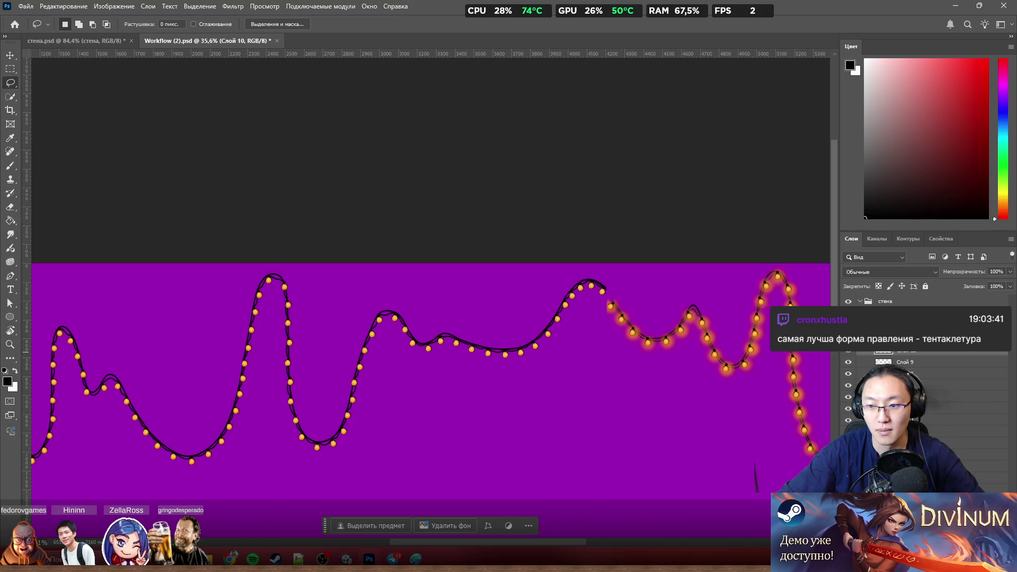
left_click(849, 350)
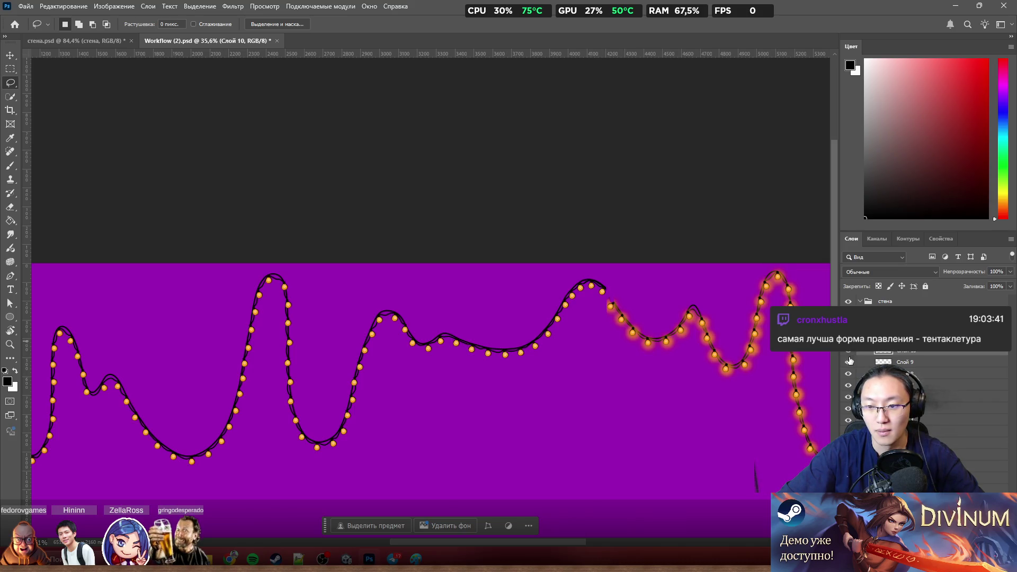
left_click(906, 351, "ctrl")
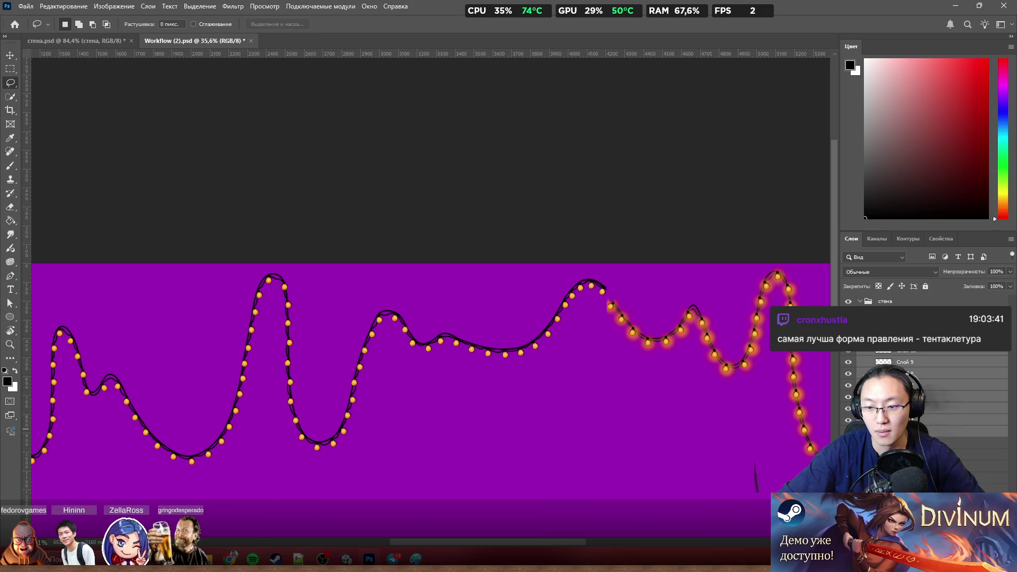
left_click(906, 385)
left_click(847, 354)
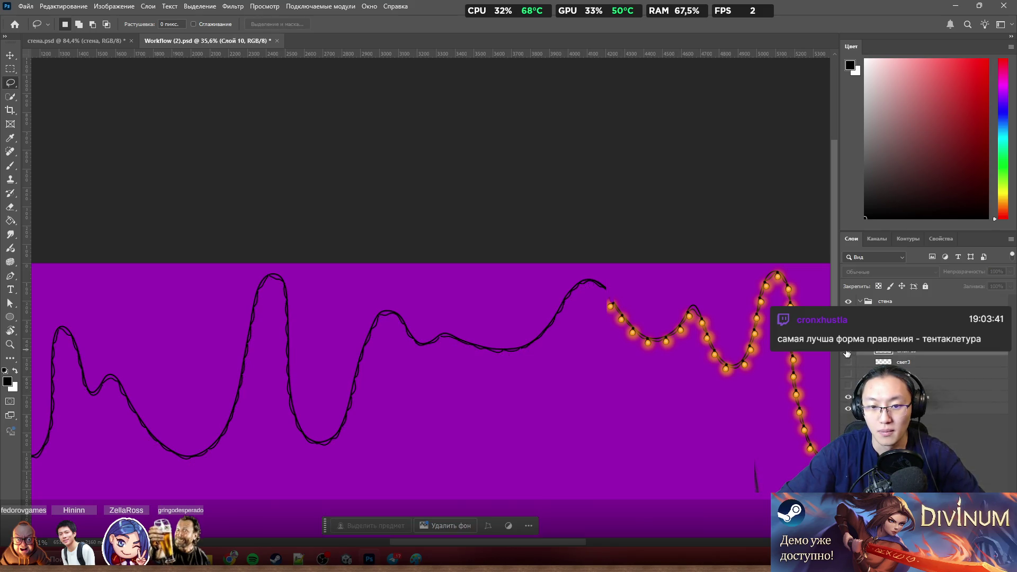
left_click(847, 354)
left_click(848, 353)
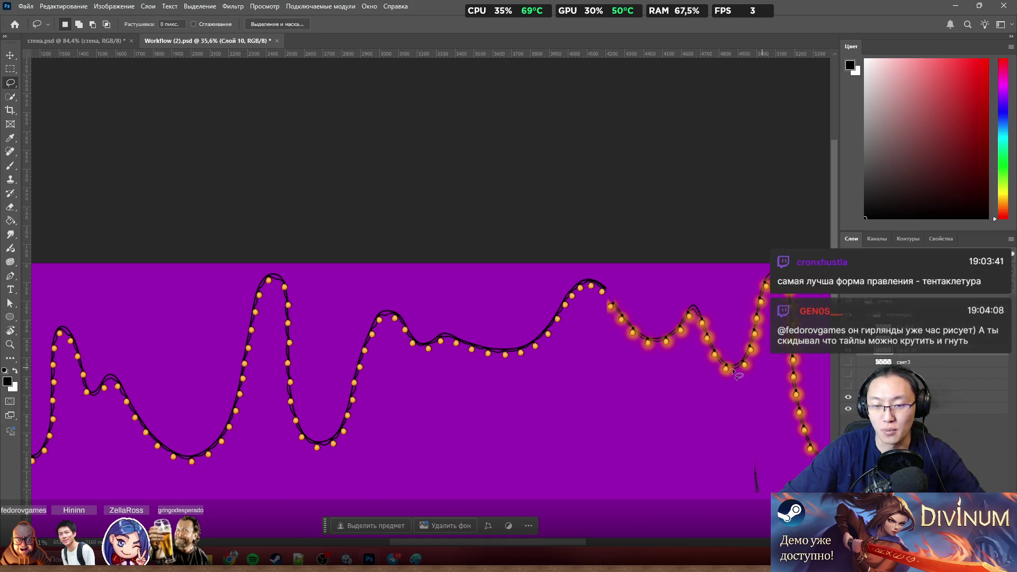
scroll(591, 384, "up", 1)
scroll(586, 344, "down", 5)
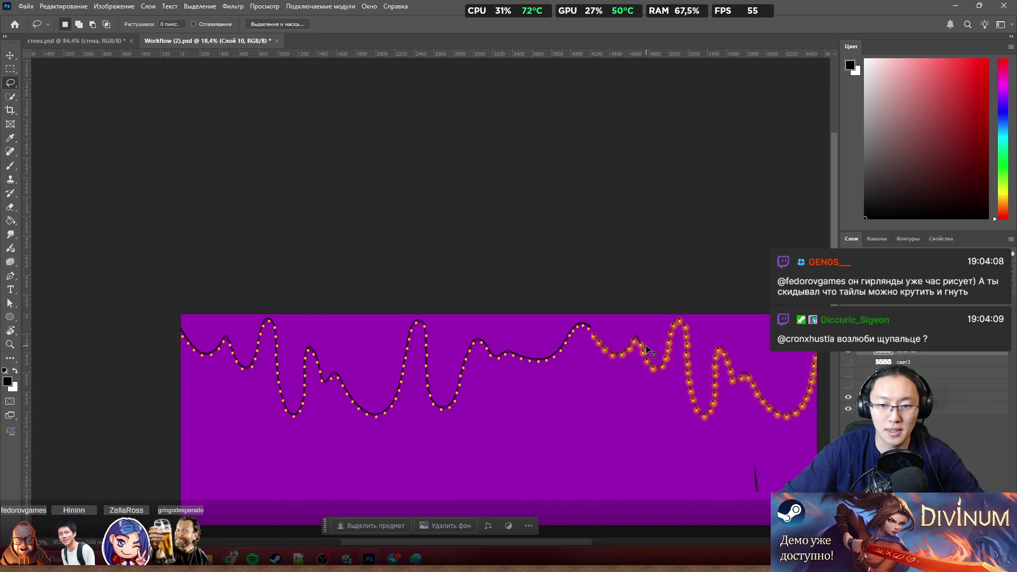
Step: Discard the duplicated garland copy and crop the canvas from the right to 4206 px wide
left_click_drag(644, 347, 731, 442)
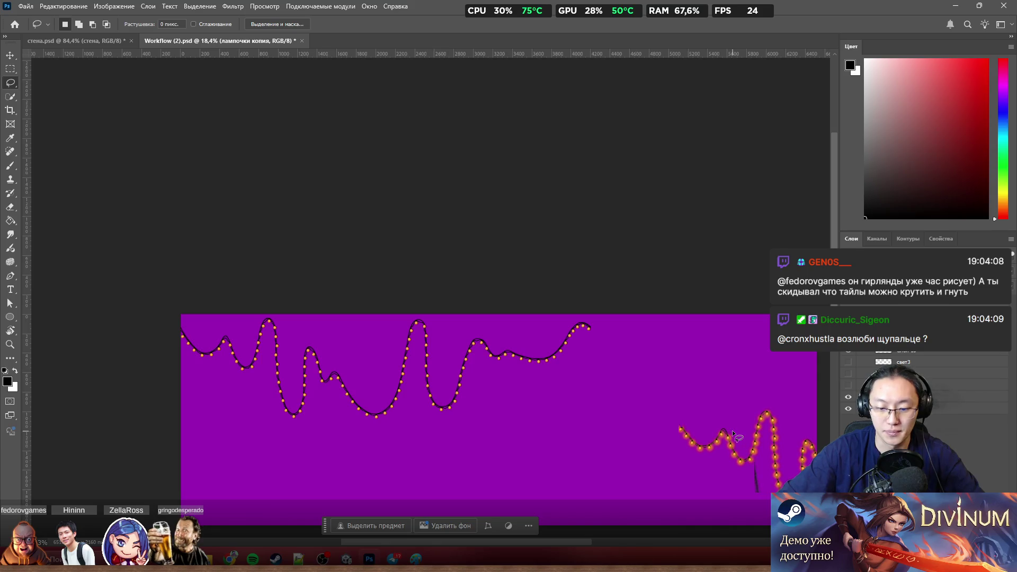
key("Delete")
left_click_drag(314, 428, 372, 448)
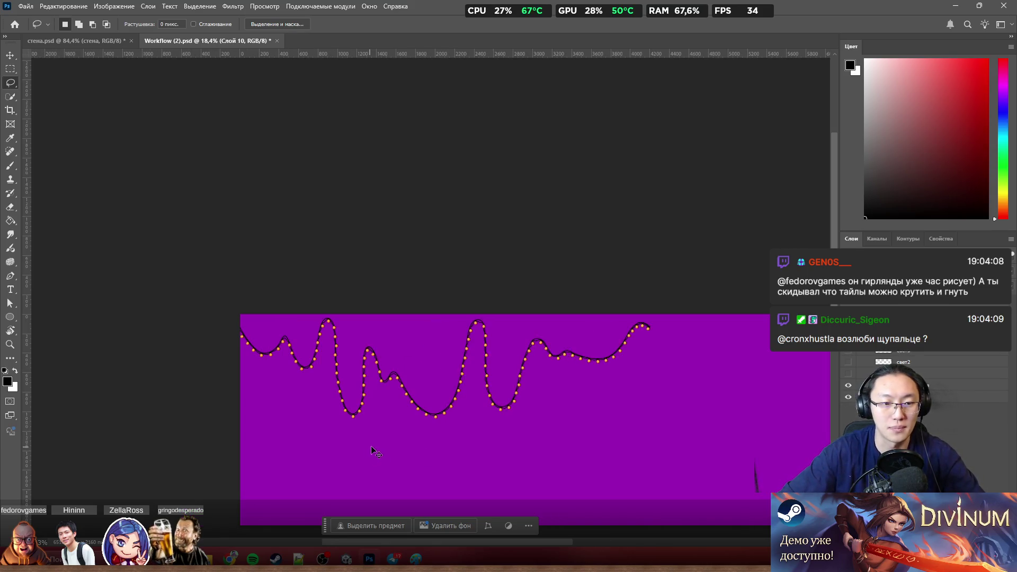
scroll(372, 450, "down", 3)
scroll(434, 408, "up", 1)
left_click(10, 70)
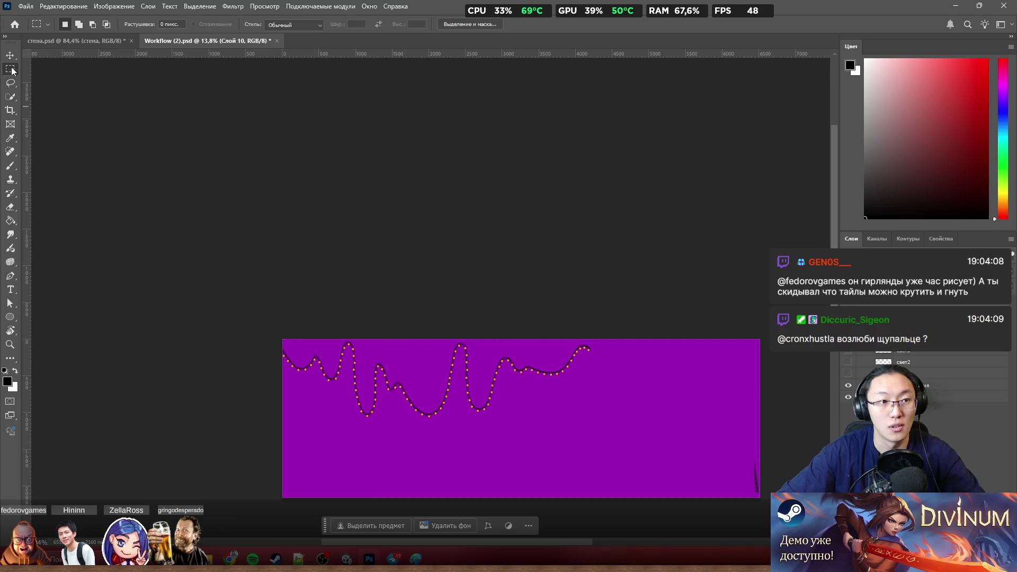
left_click(11, 110)
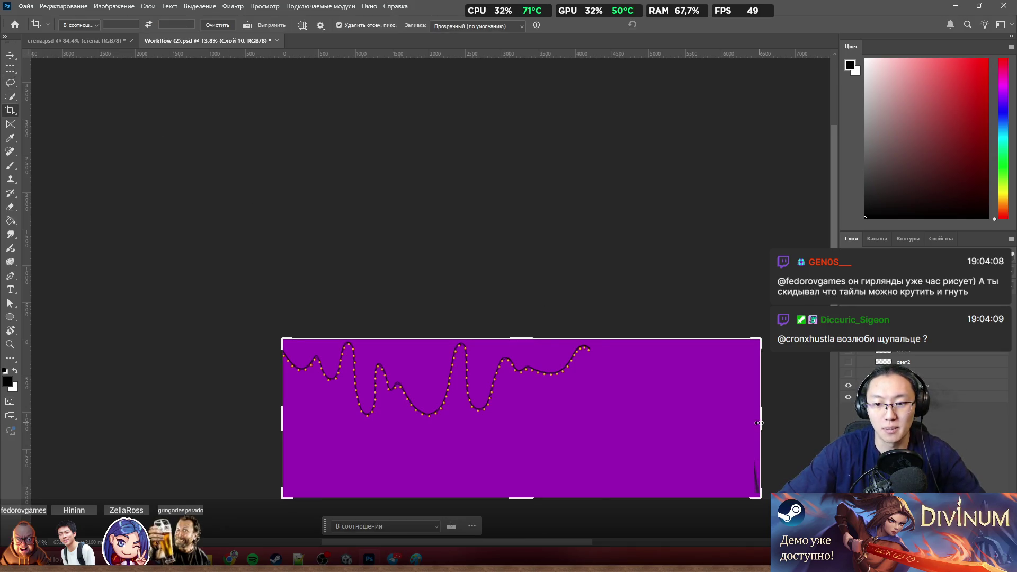
left_click_drag(759, 423, 676, 417)
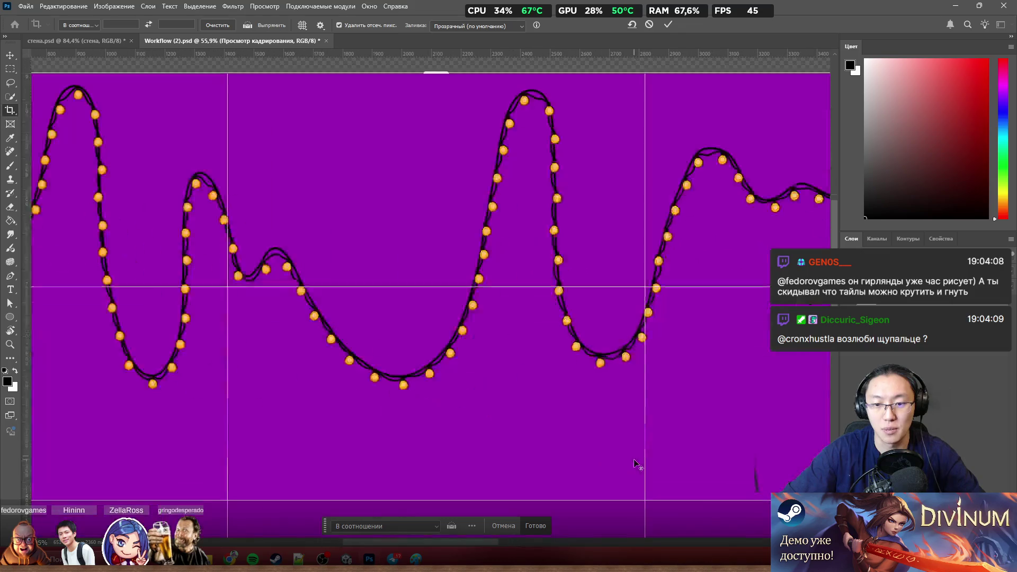
left_click_drag(493, 541, 608, 542)
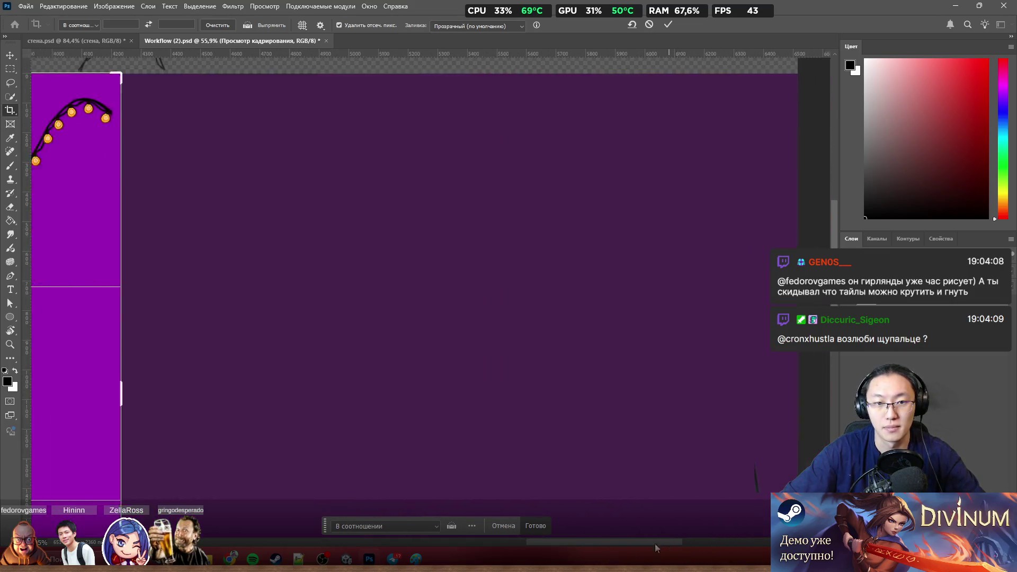
left_click_drag(465, 398, 463, 398)
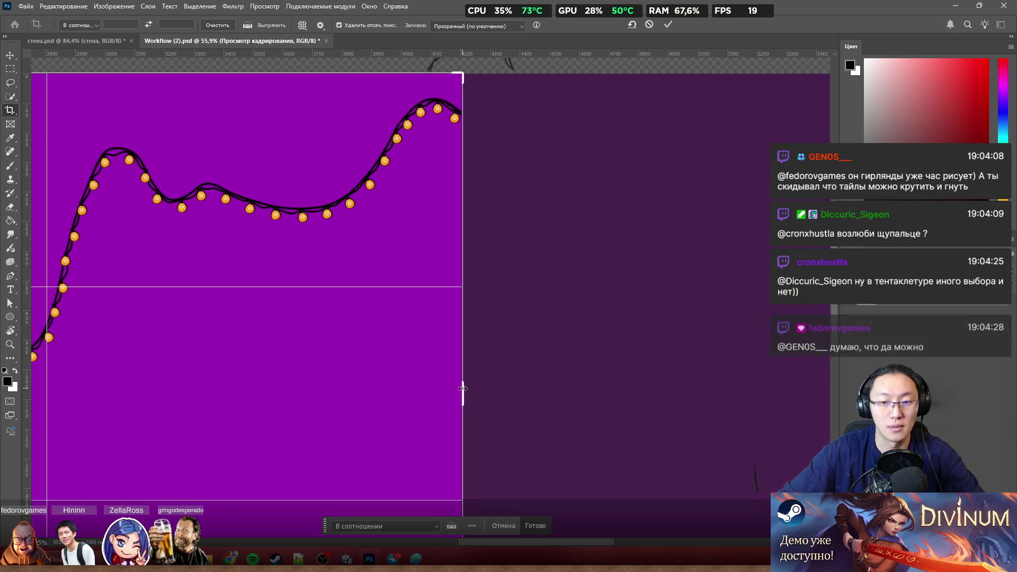
key("Return")
scroll(352, 337, "down", 2)
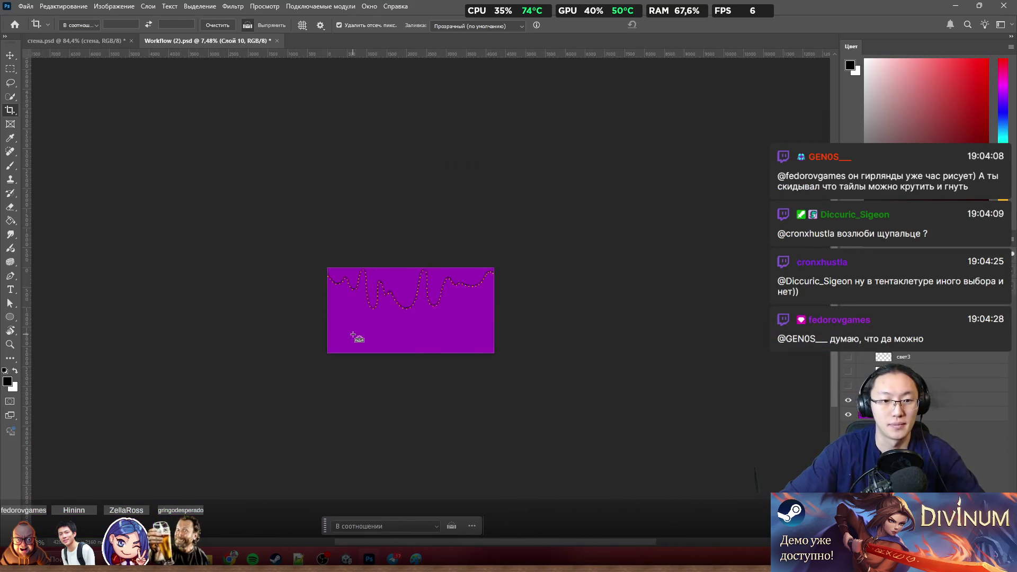
scroll(430, 280, "up", 4)
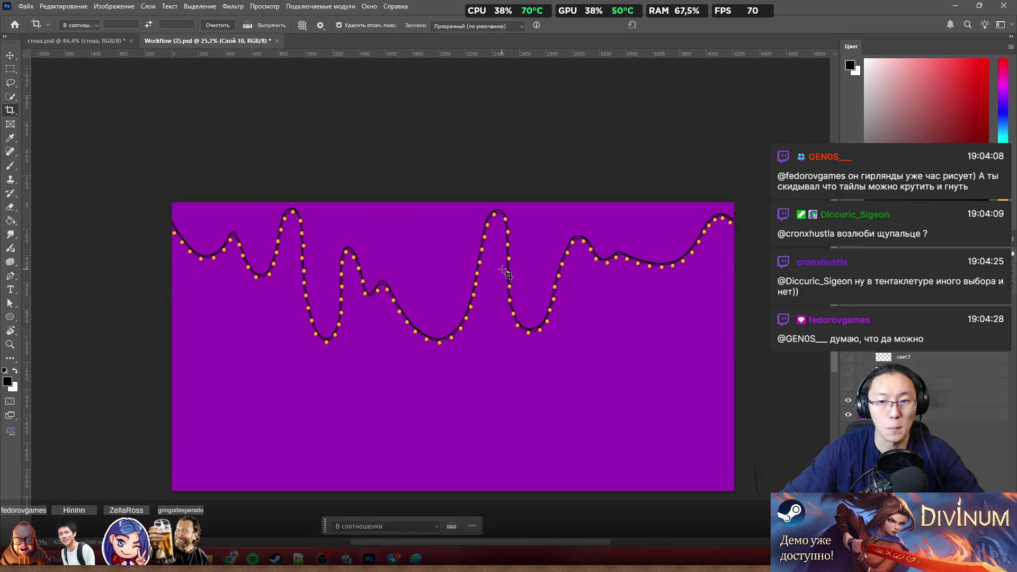
left_click(10, 70)
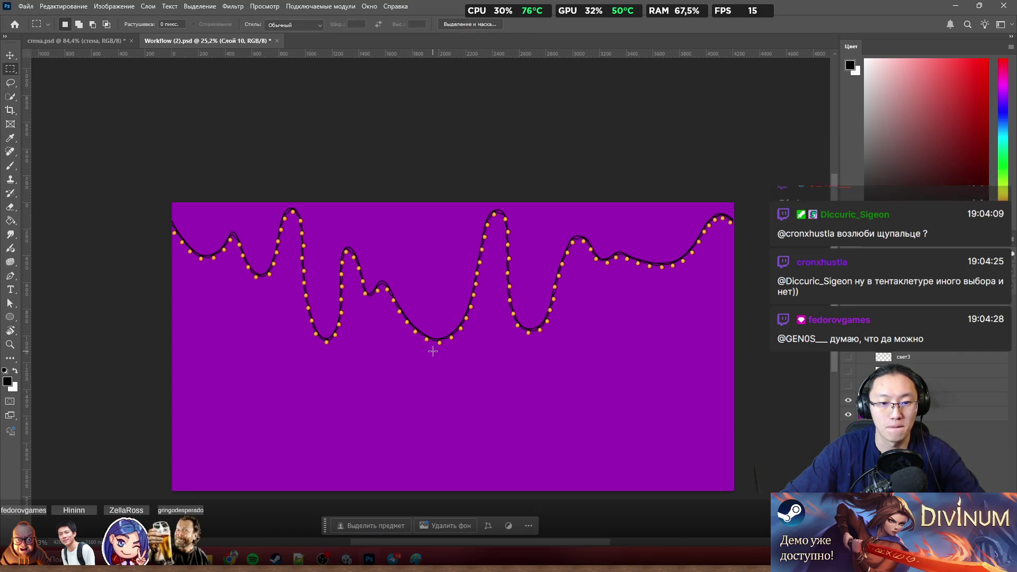
Step: Select the upper-left garland area and cut it onto a new layer via Layer via Cut
left_click_drag(431, 351, 159, 159)
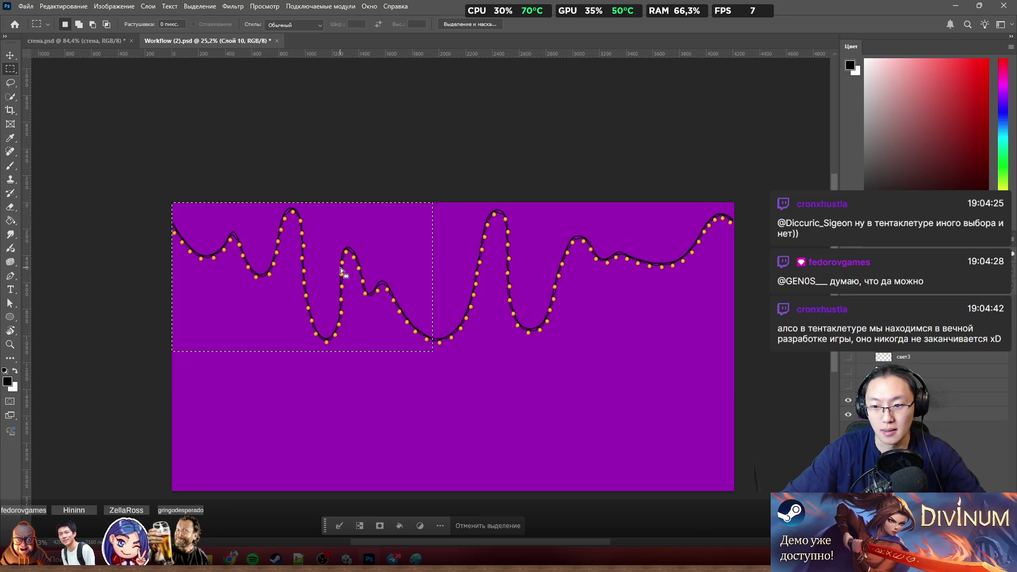
scroll(358, 271, "up", 5)
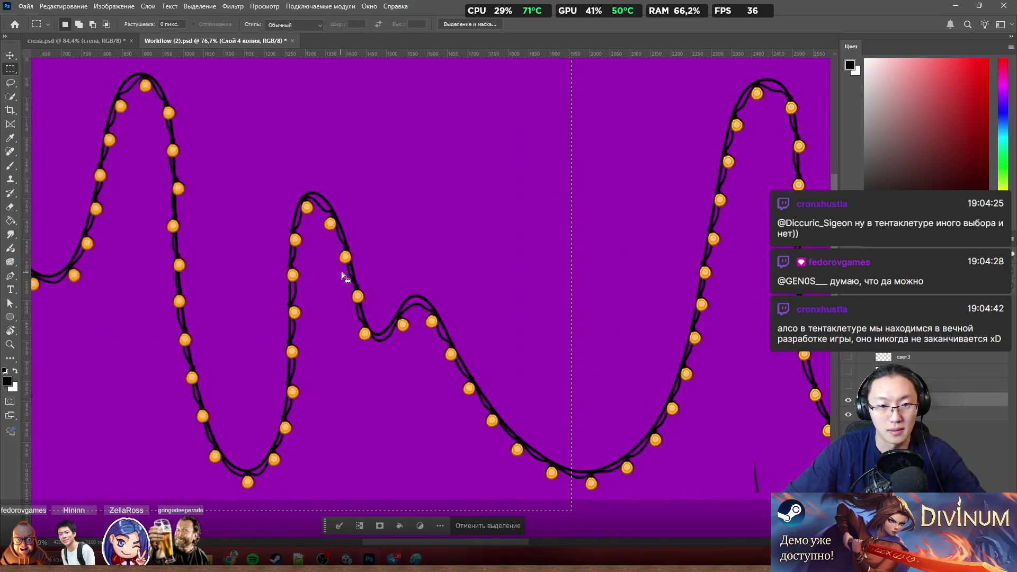
right_click(351, 270)
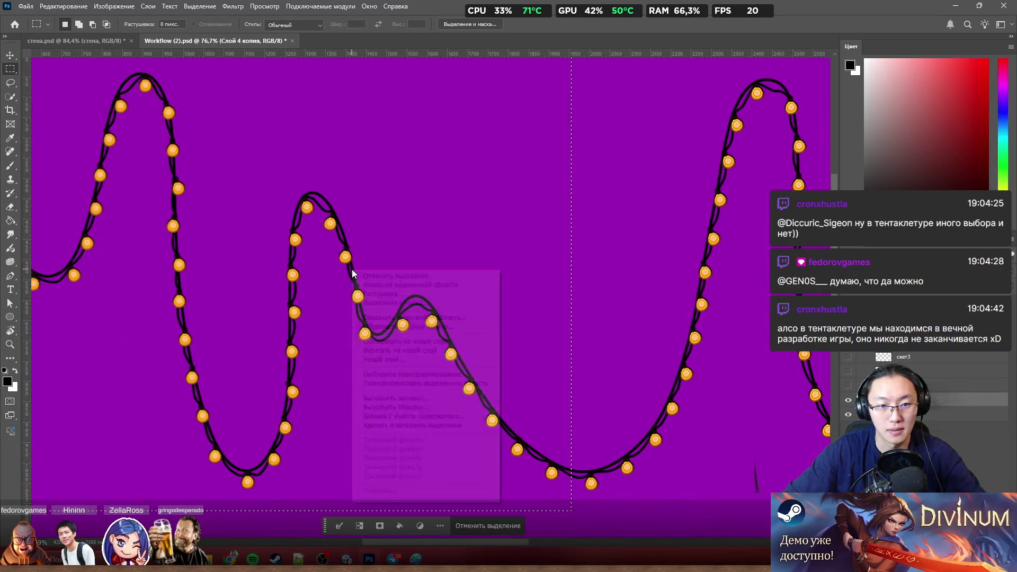
left_click(443, 353)
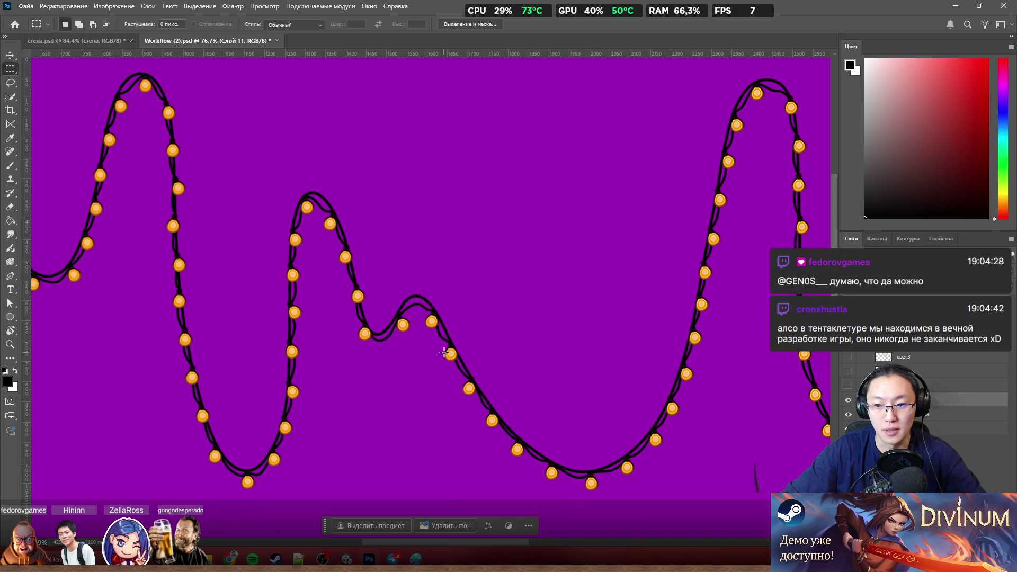
scroll(445, 352, "down", 3)
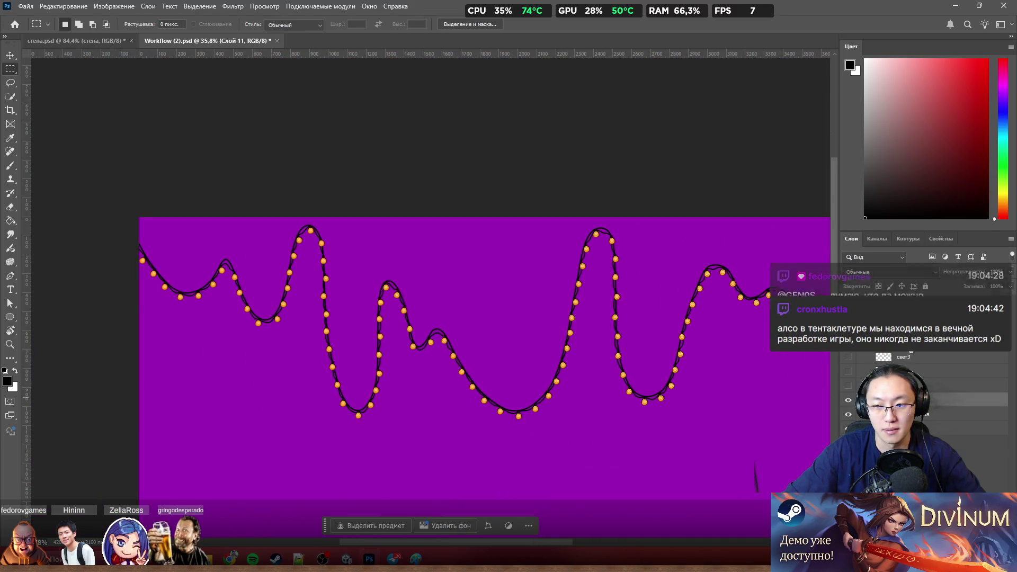
Step: Return to the layer below and marquee-select the left portion of the garland
key("alt+bracketleft")
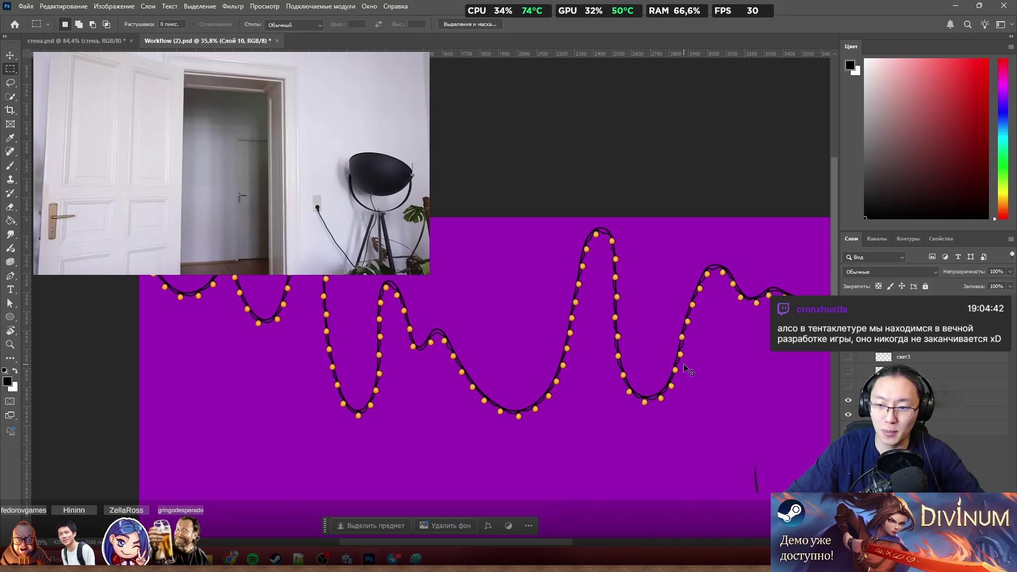
left_click_drag(140, 217, 509, 428)
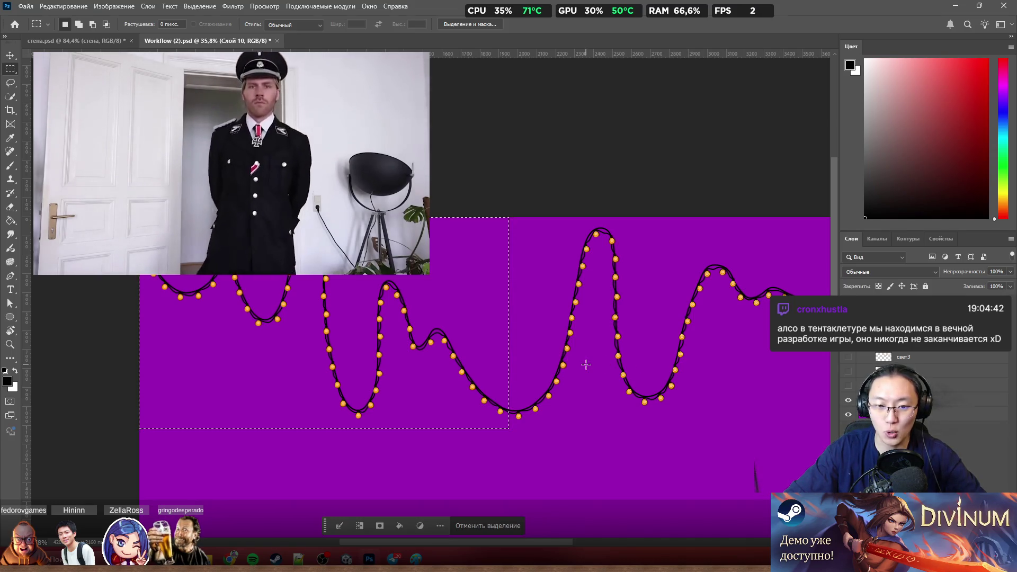
scroll(530, 415, "up", 3)
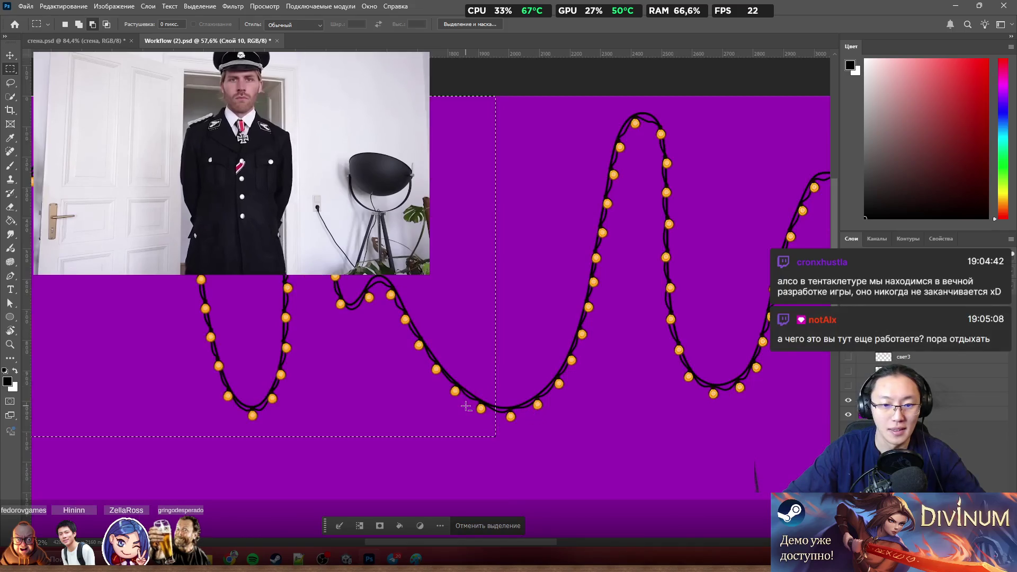
scroll(466, 406, "down", 2)
scroll(386, 368, "down", 1)
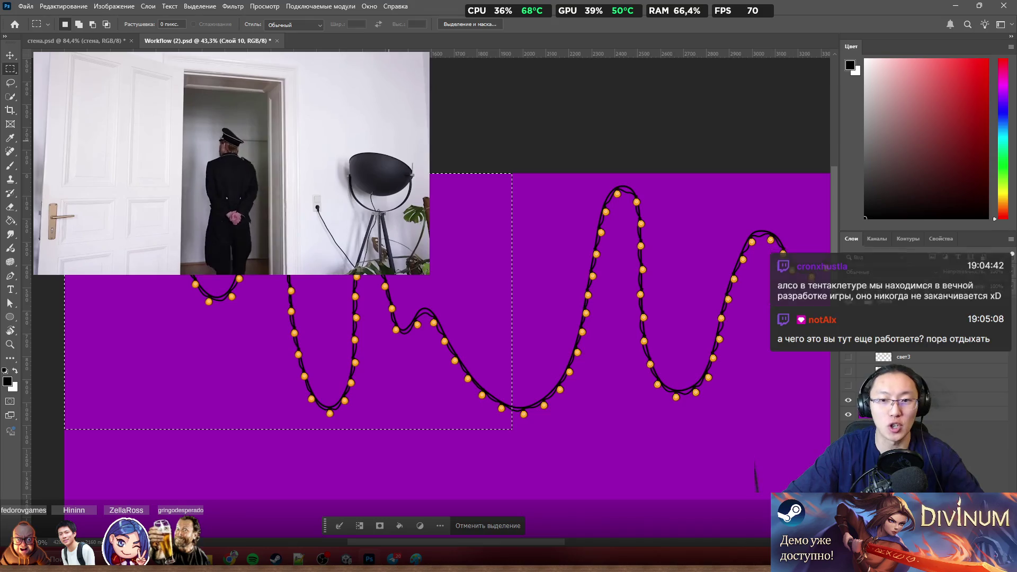
scroll(532, 402, "up", 7)
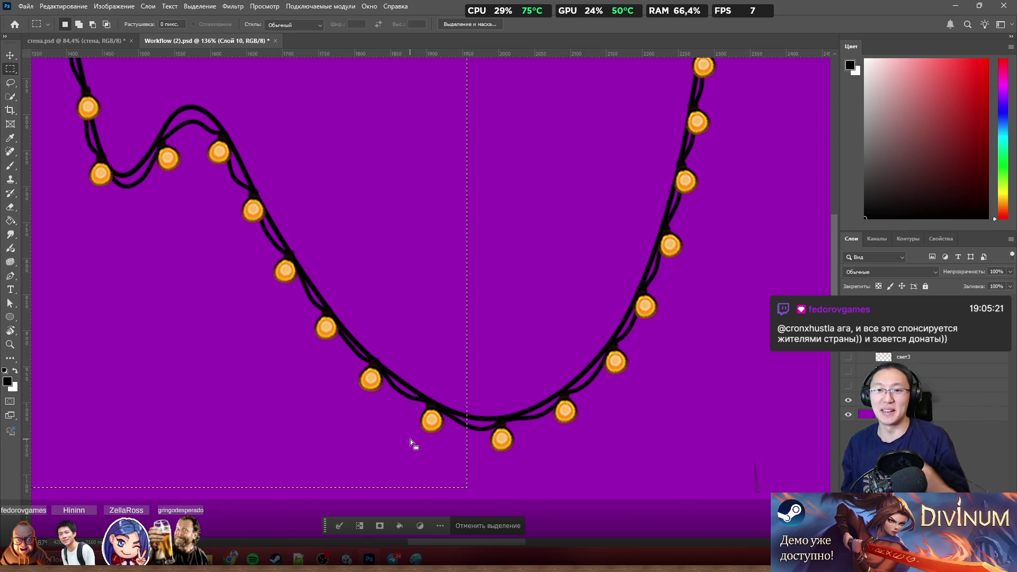
scroll(705, 164, "down", 3)
scroll(706, 165, "down", 3)
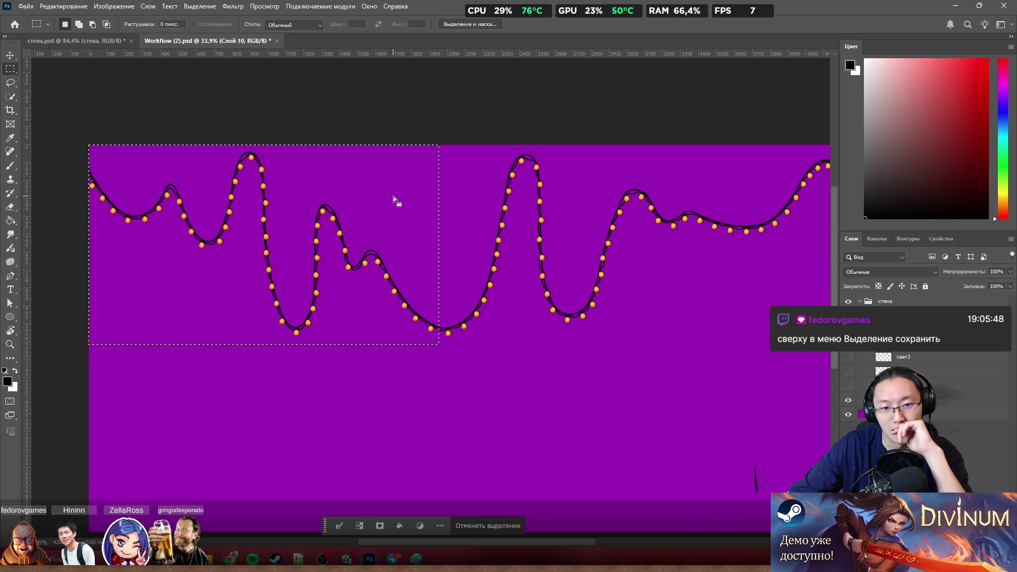
Step: Rename 'Слой 4 копия' to Wire, then make the LightBalls layer active
right_click(393, 197)
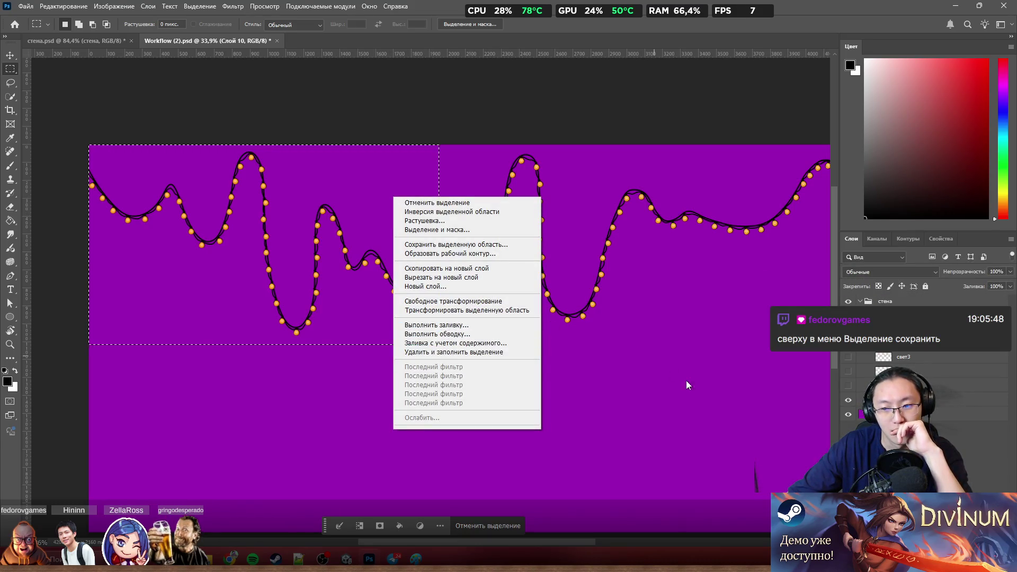
key("Escape")
left_click(938, 400)
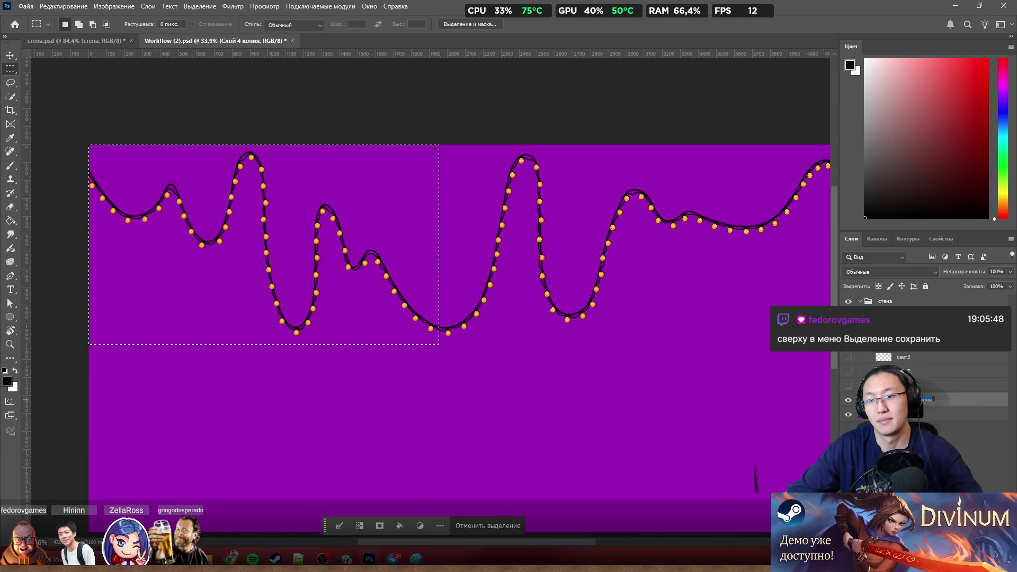
type("Wire")
key("Return")
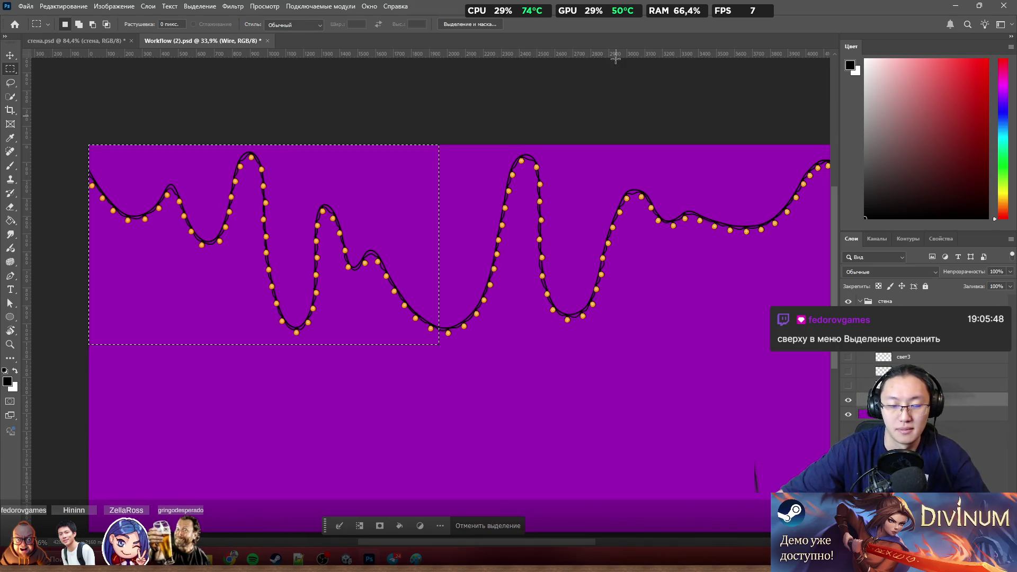
left_click(923, 353)
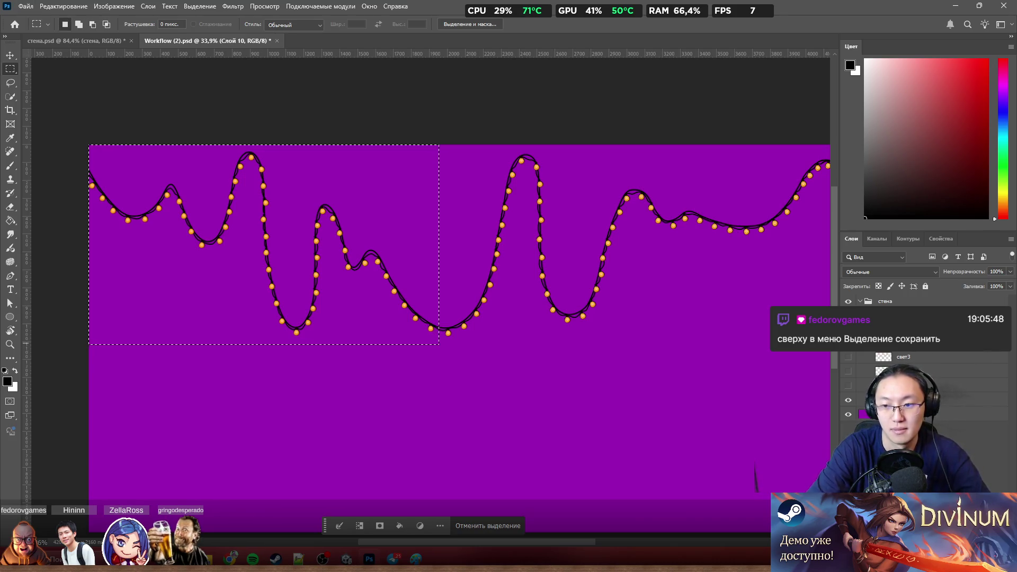
left_click(915, 338)
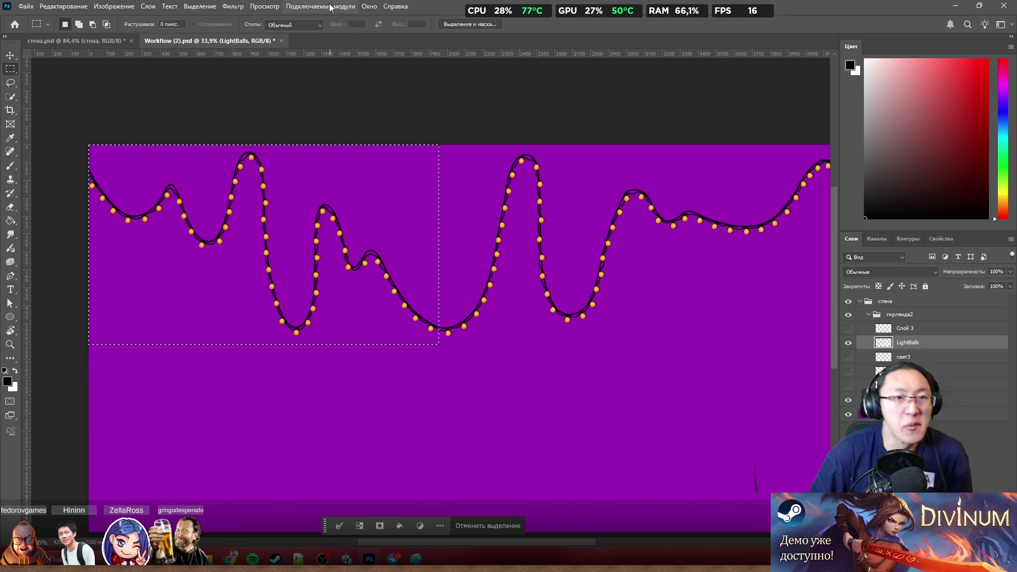
left_click(211, 7)
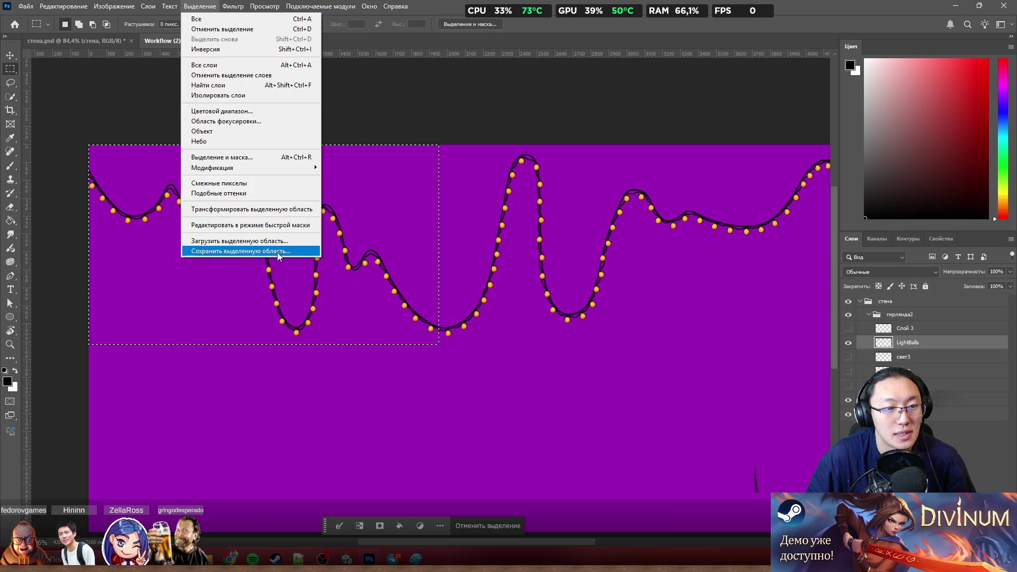
Step: Save the current selection as a new channel named a
left_click(277, 251)
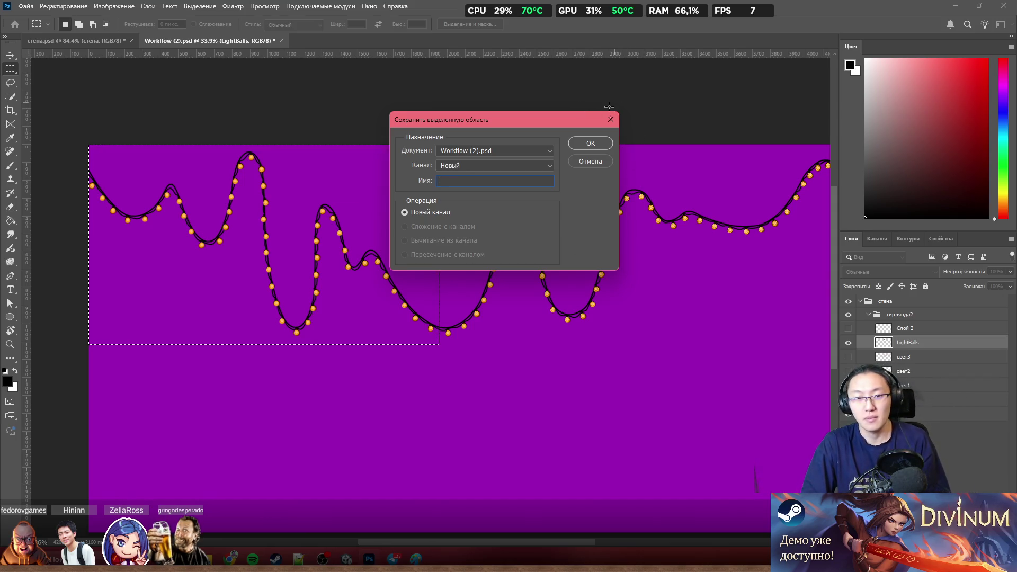
type("a")
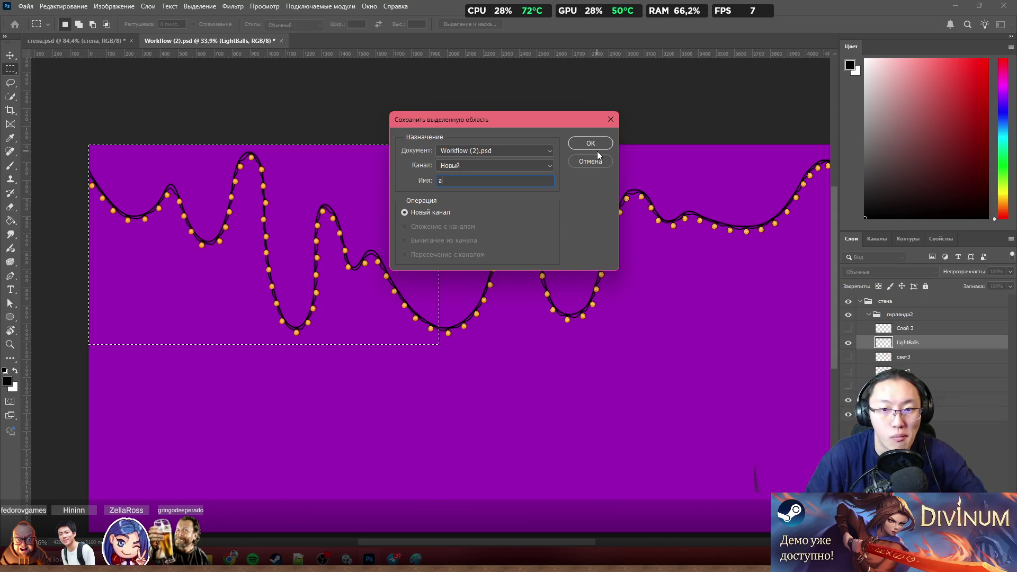
left_click(599, 145)
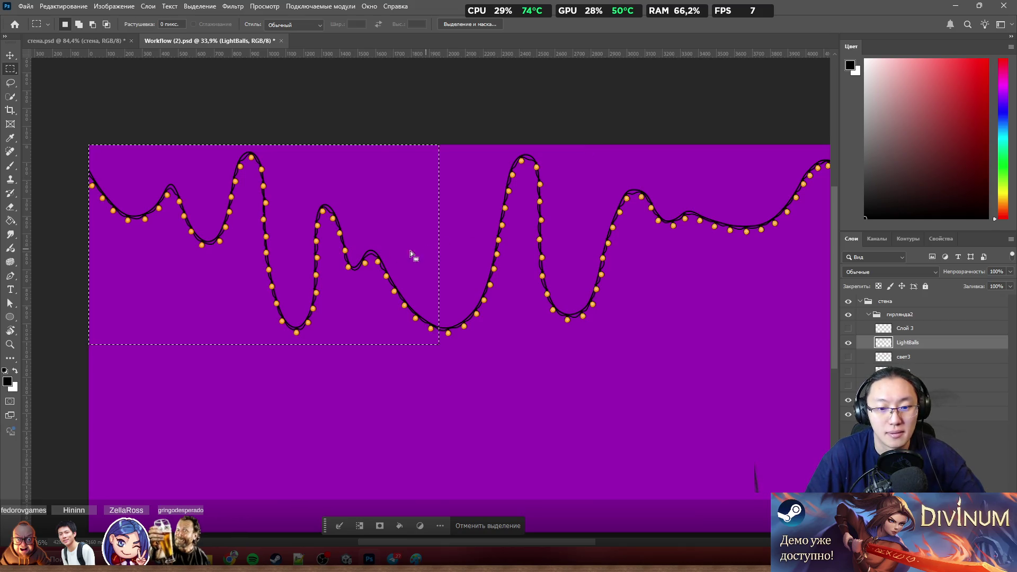
Step: Cut the selected left section of the Wire layer onto a new layer via Layer via Cut
left_click(343, 234, "ctrl")
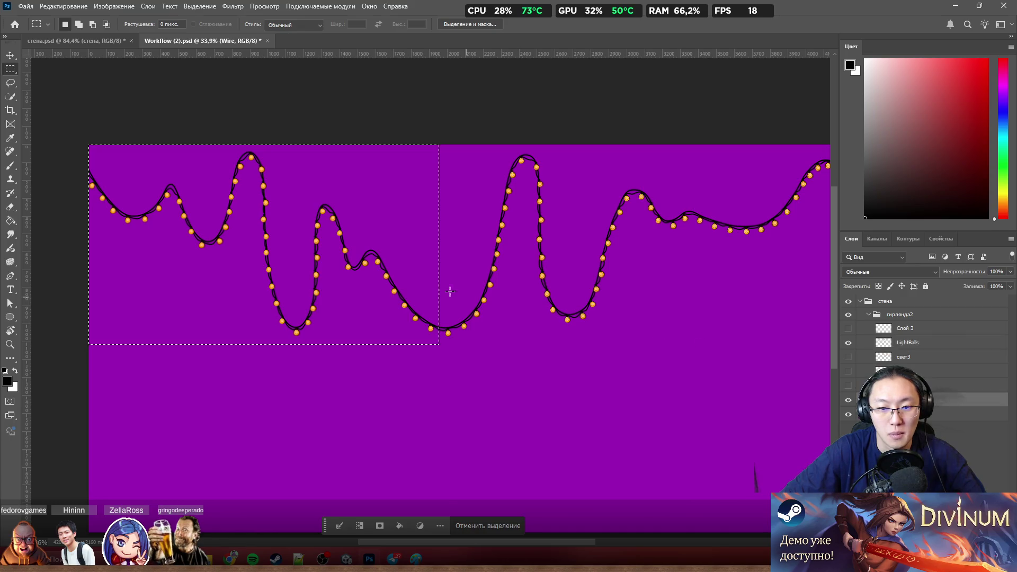
right_click(339, 228)
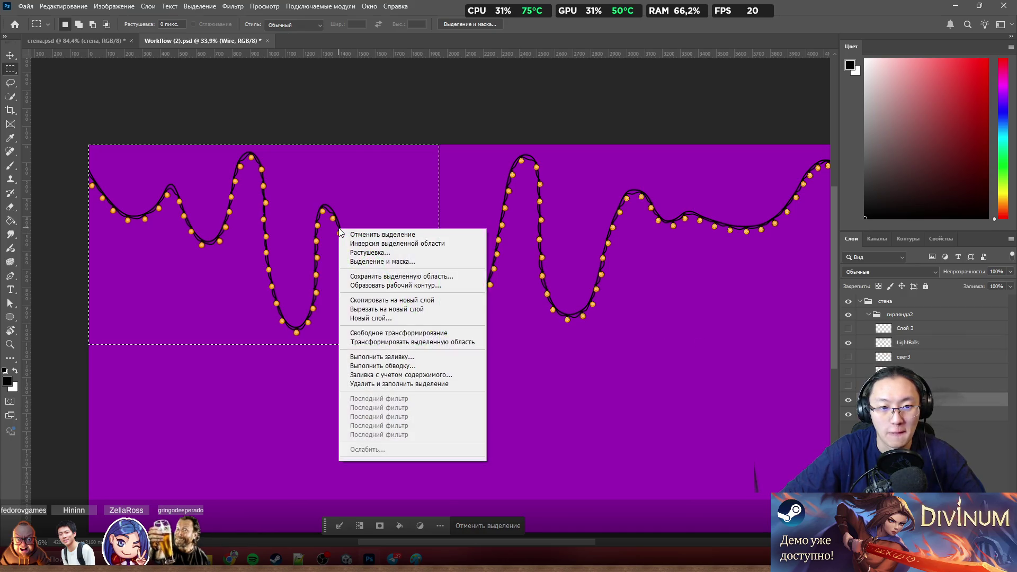
left_click(437, 309)
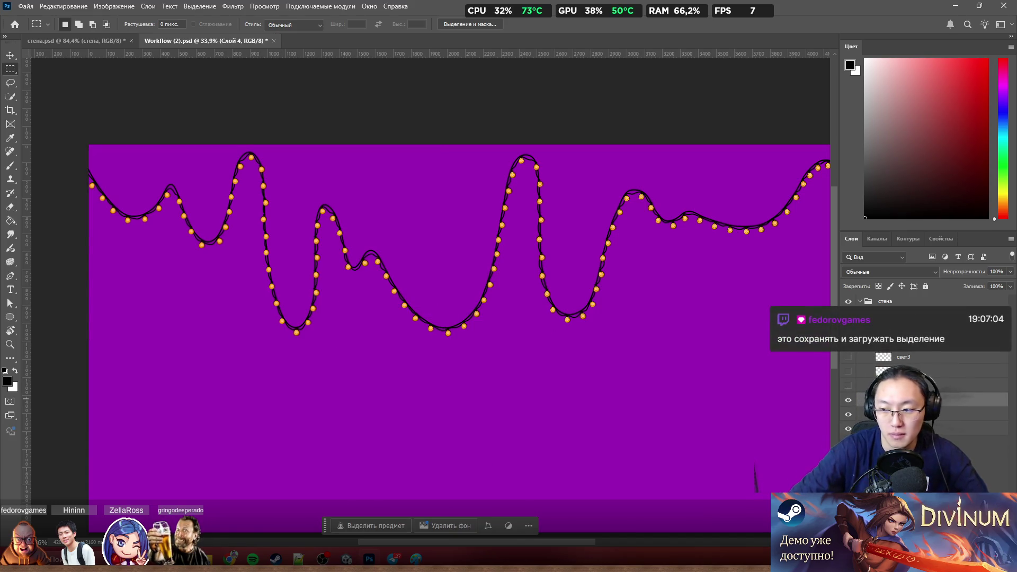
Step: Rename the new layer wire2, then review the Load Selection channel list and cancel without loading
key("Return")
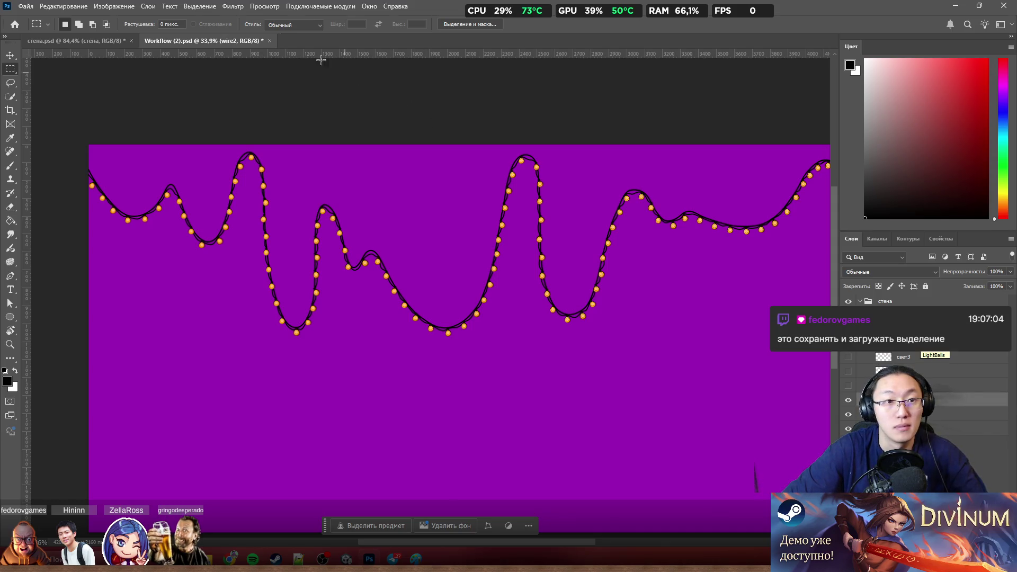
left_click(201, 7)
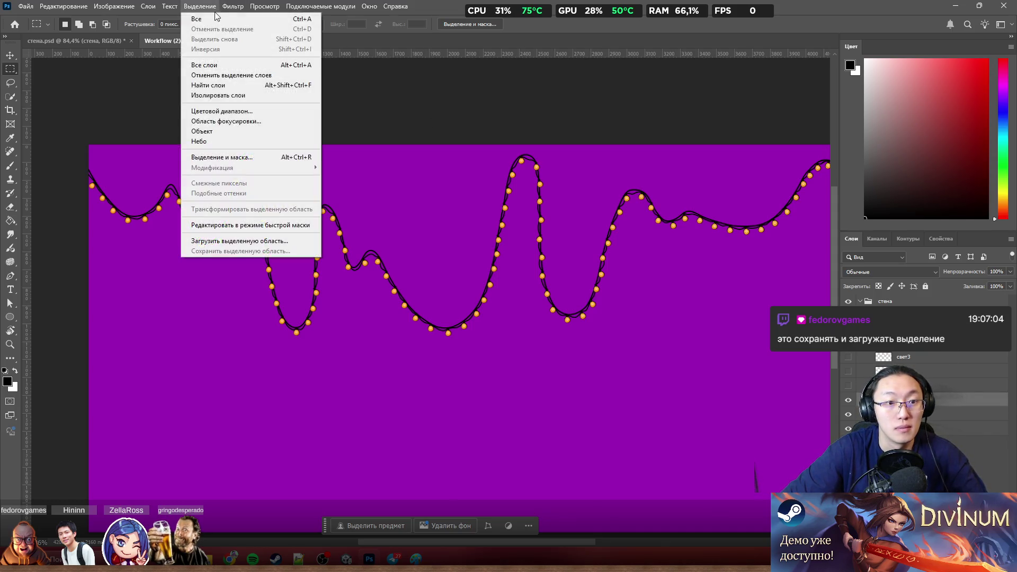
left_click(279, 243)
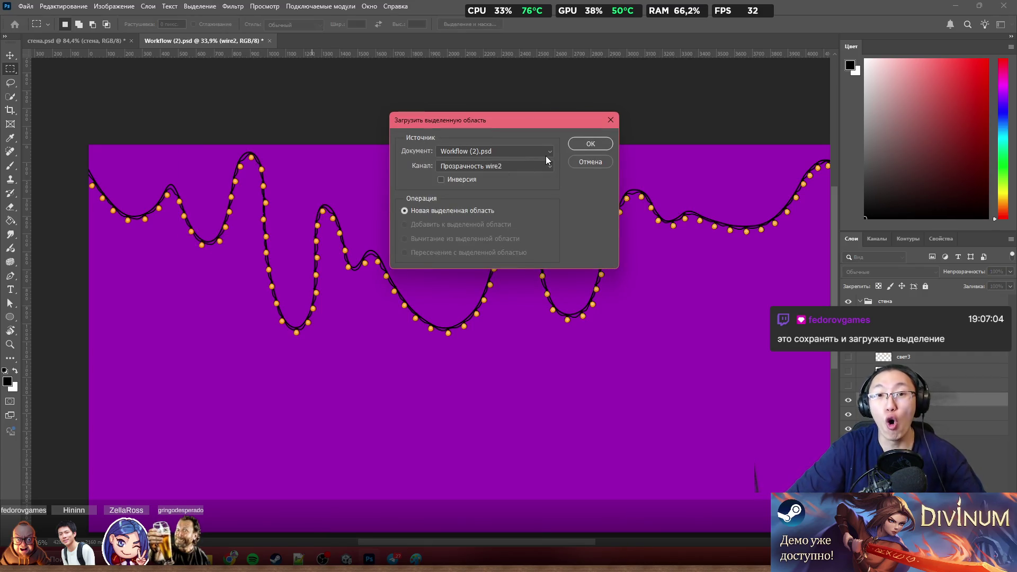
left_click(515, 169)
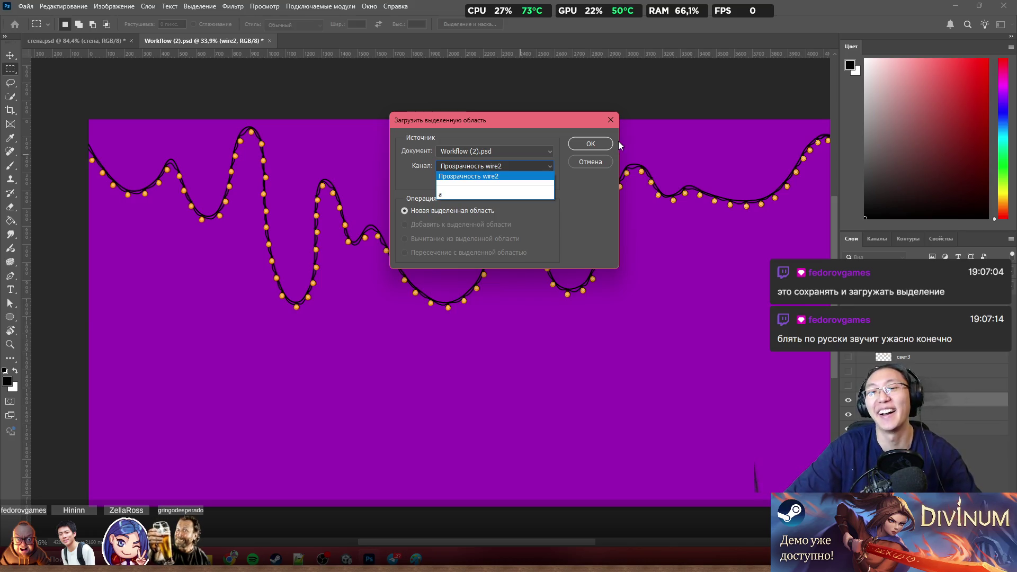
left_click(583, 162)
left_click(583, 163)
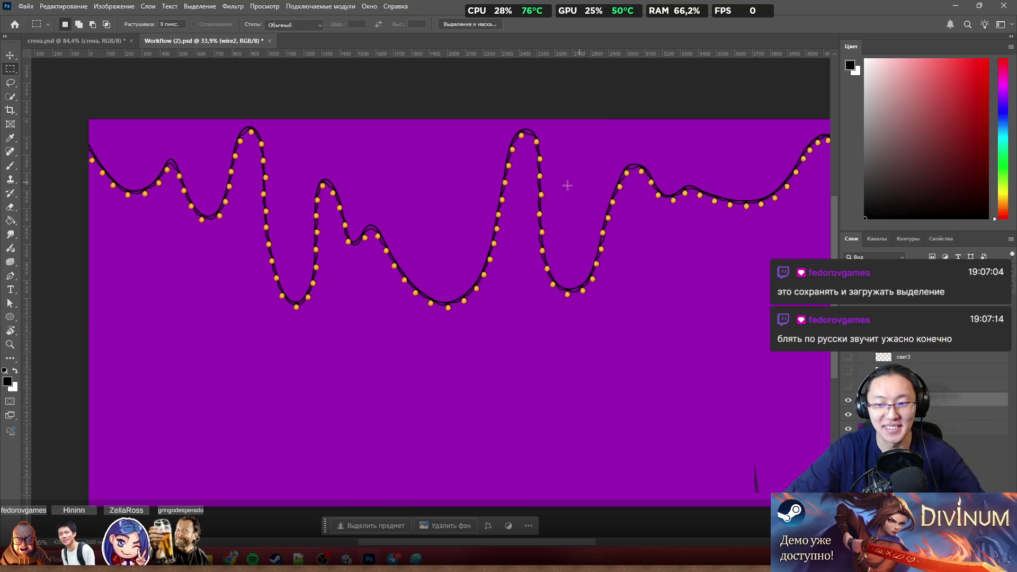
scroll(423, 249, "up", 3)
scroll(299, 253, "down", 3)
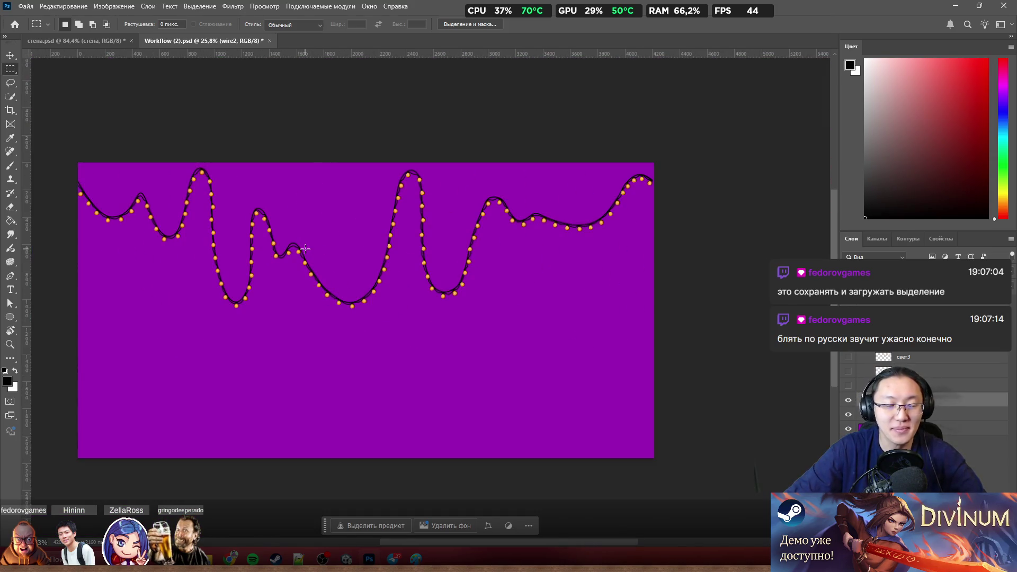
scroll(202, 219, "left", 2)
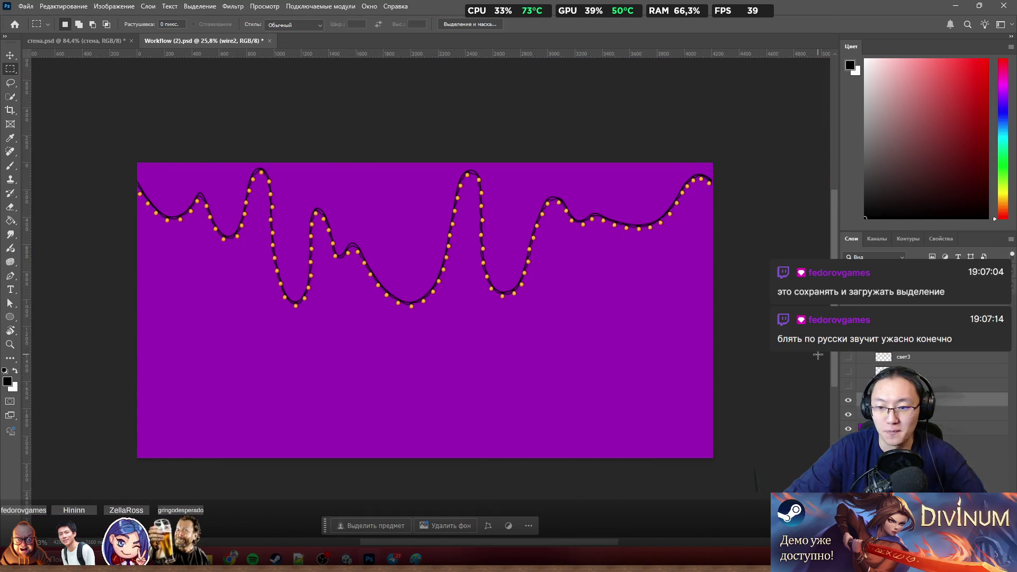
scroll(485, 231, "up", 2)
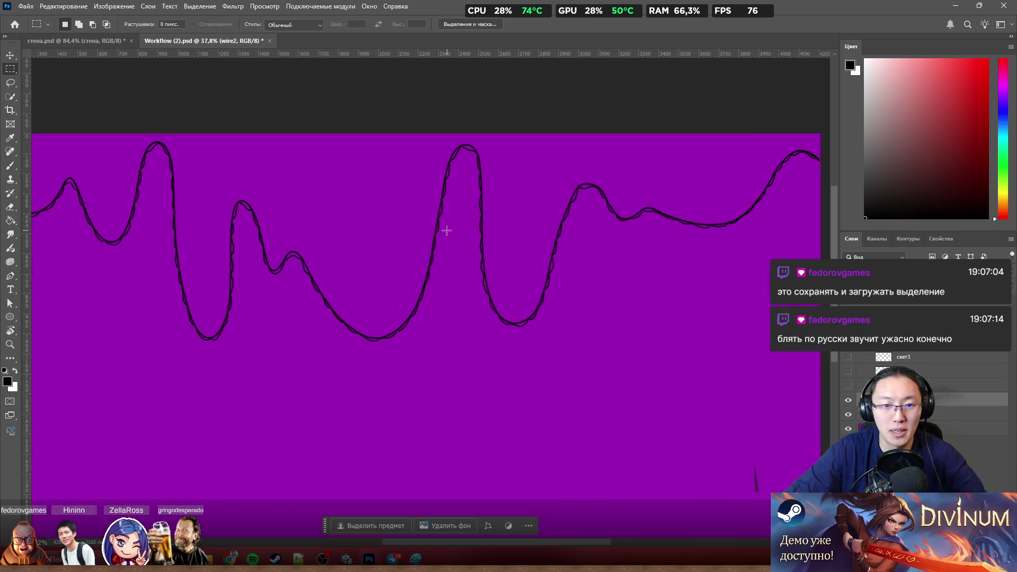
Step: Try sliding the wire2 piece sideways with the Move tool, undoing each misplaced shift
left_click_drag(437, 231, 523, 318)
key("ctrl+z")
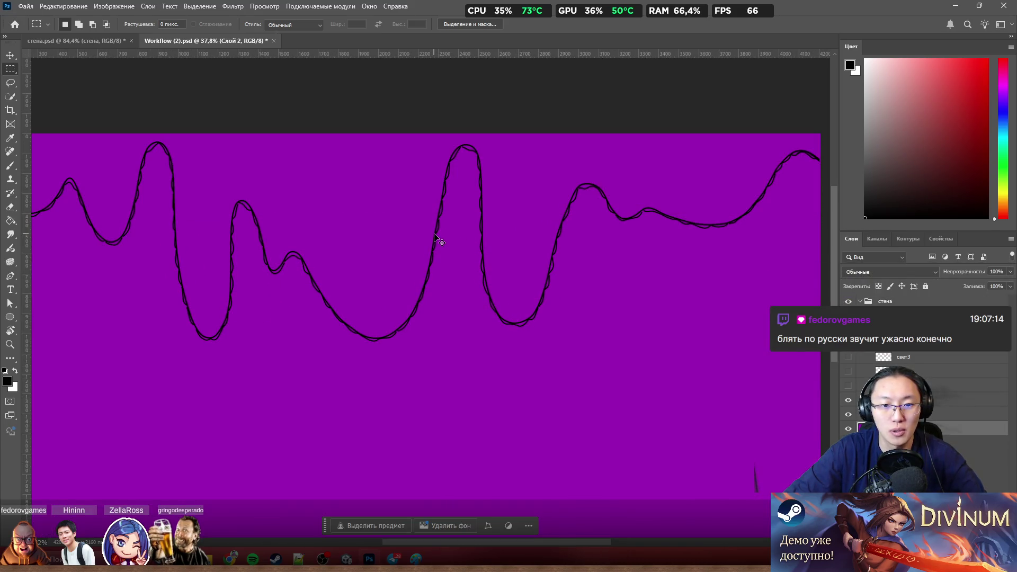
mouse_move(438, 234)
left_mouse_down()
mouse_move(497, 284)
mouse_move(130, 408)
left_mouse_up()
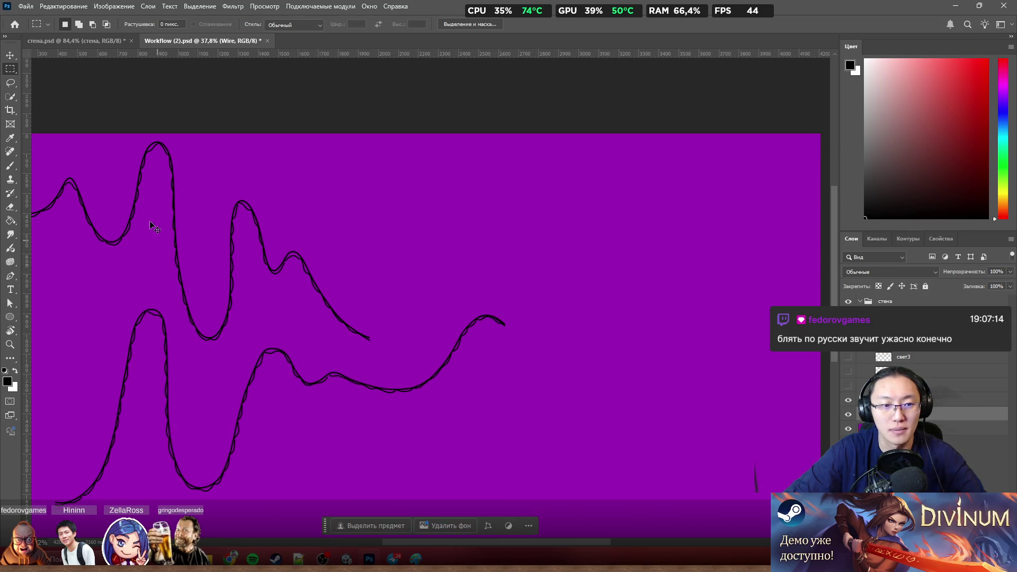
left_click_drag(125, 242, 454, 239)
key("ctrl+z")
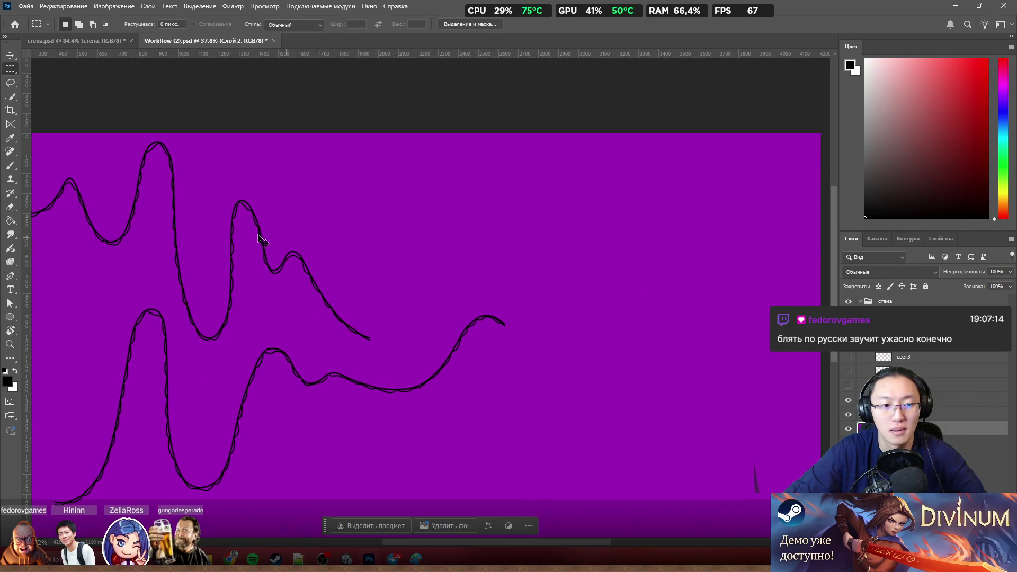
left_click_drag(125, 242, 514, 239)
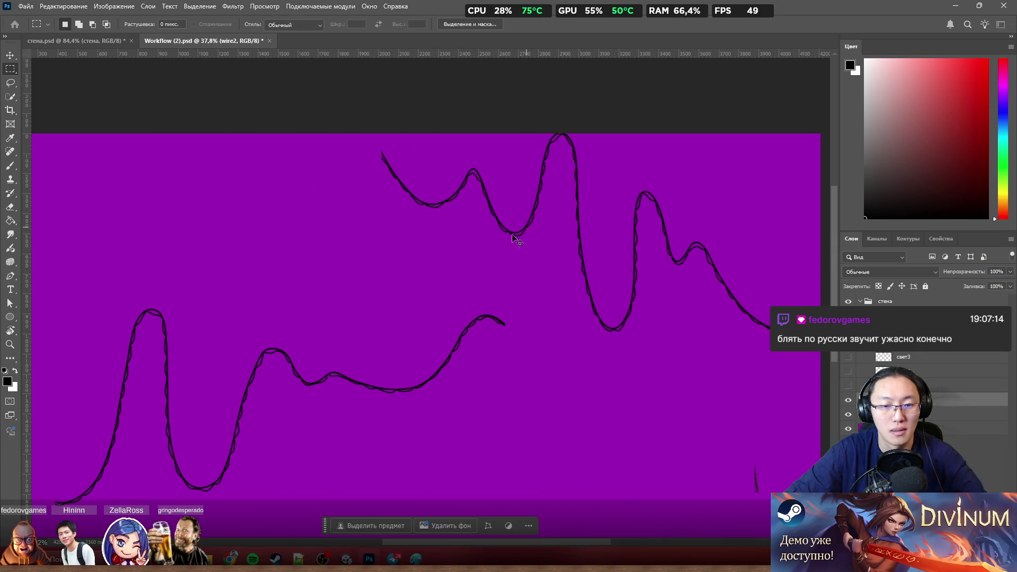
scroll(272, 277, "up", 2)
scroll(366, 302, "left", 4)
scroll(315, 368, "left", 1)
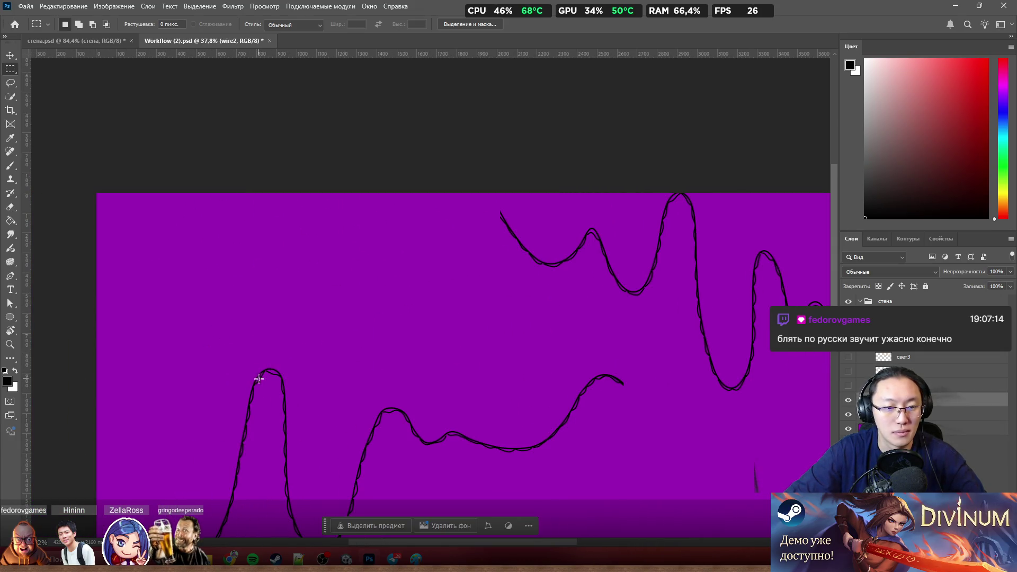
key("ctrl+z")
key("ctrl+z")
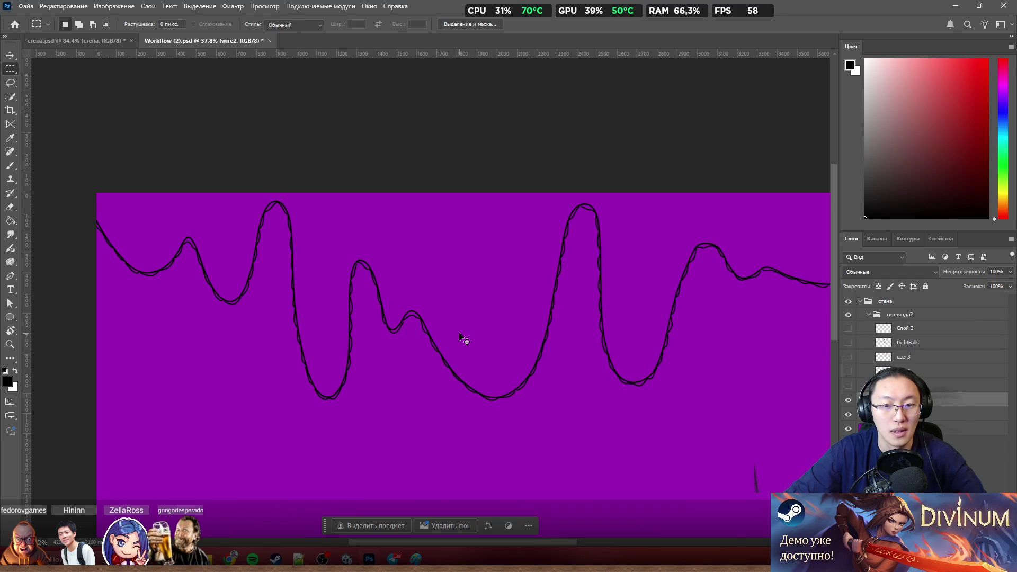
Step: Pick the Wire layer from the canvas and slide the copied wire 2243 px right to the canvas edge
right_click(560, 265, "ctrl")
left_click(568, 249)
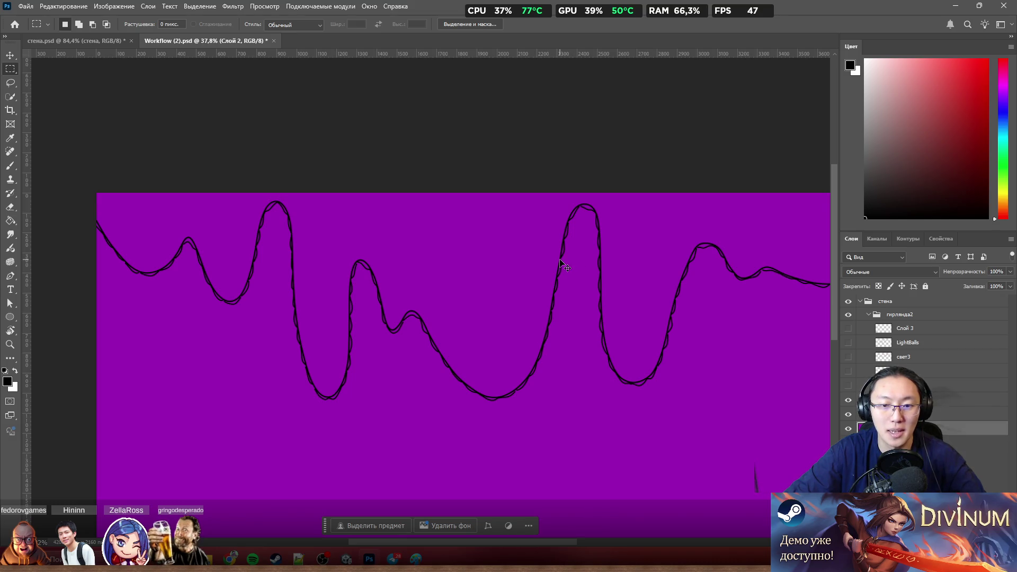
left_click(560, 265, "ctrl")
left_click_drag(561, 264, 168, 370)
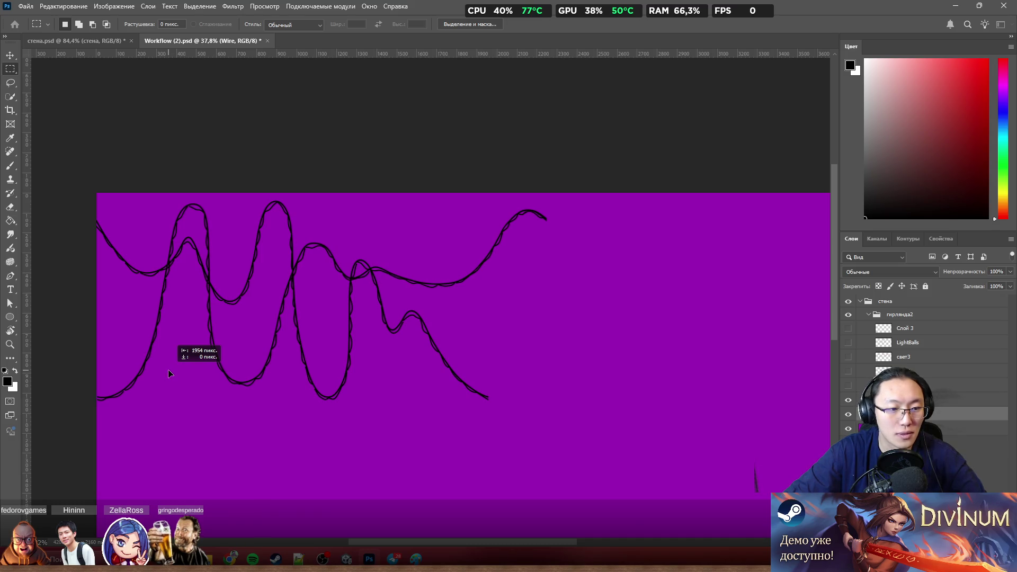
scroll(107, 413, "up", 8, "alt")
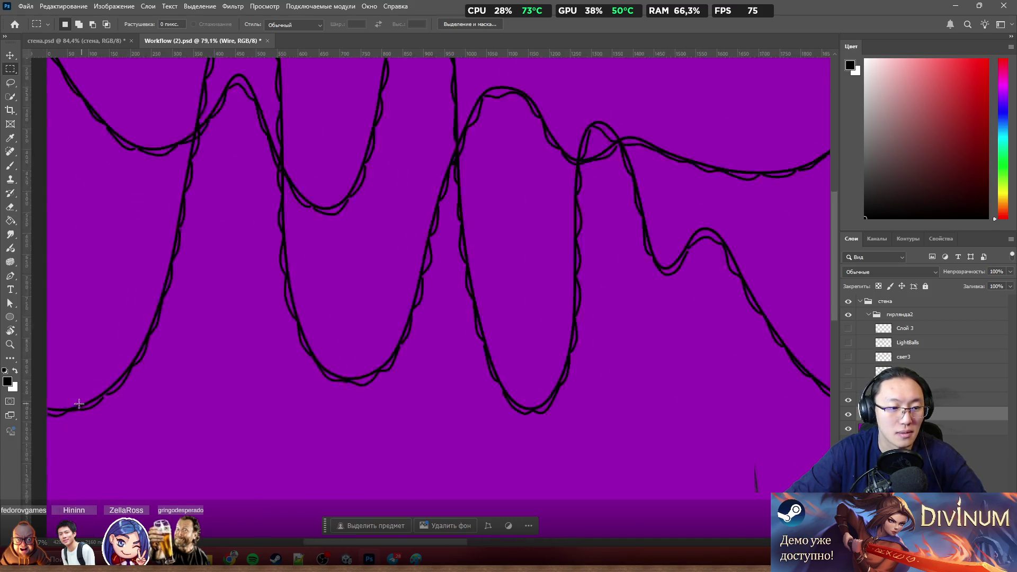
scroll(205, 424, "up", 3, "alt")
scroll(219, 476, "up", 3, "alt")
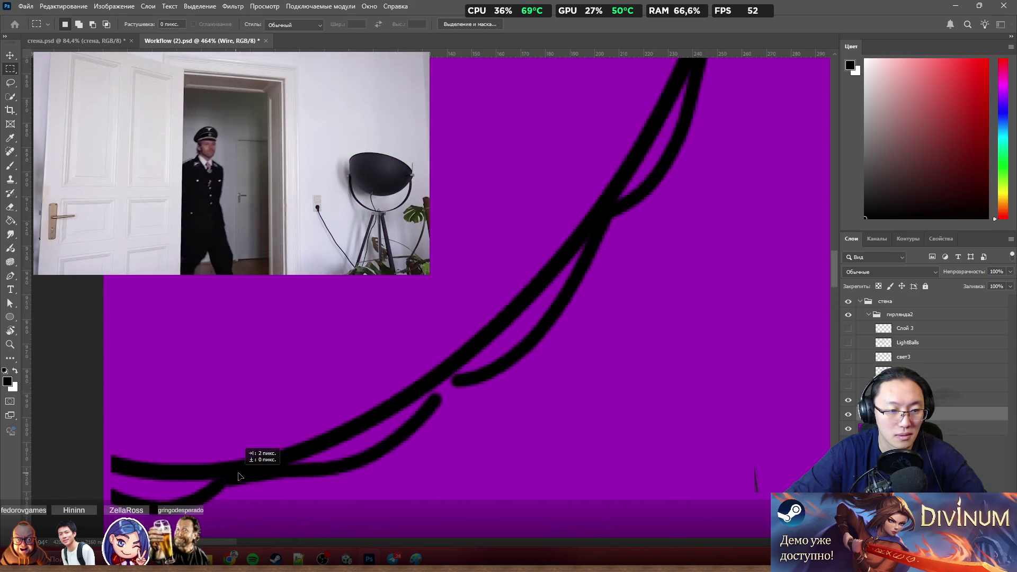
left_click_drag(233, 477, 231, 477)
scroll(232, 477, "down", 3, "alt")
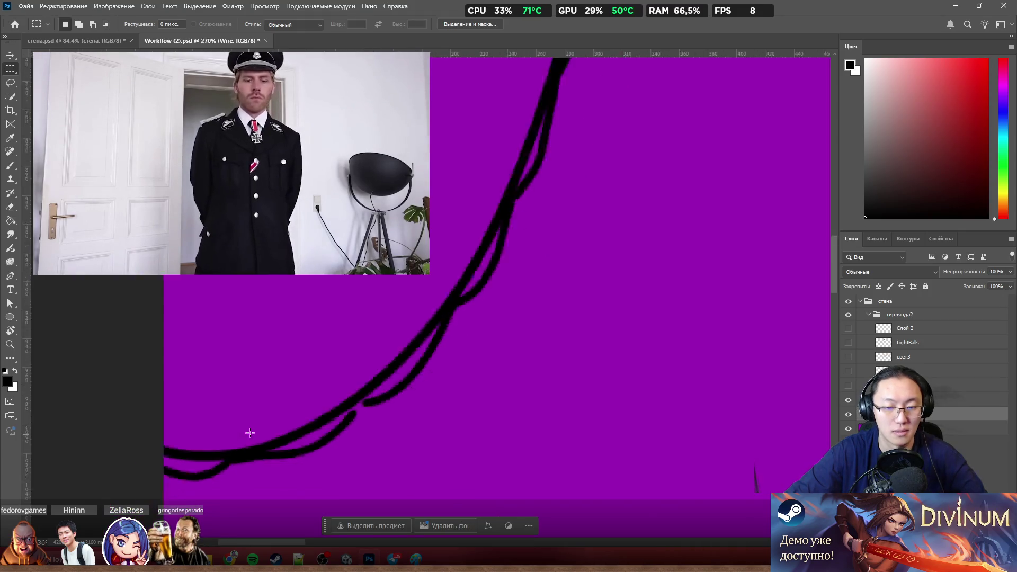
scroll(254, 429, "down", 5, "alt")
scroll(514, 305, "up", 2, "alt")
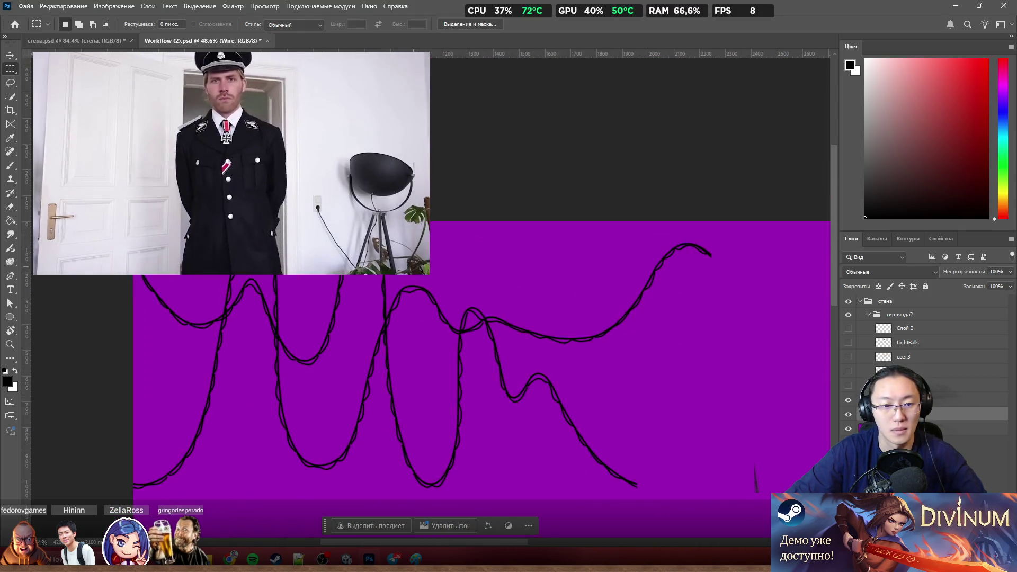
left_click_drag(192, 328, 769, 404)
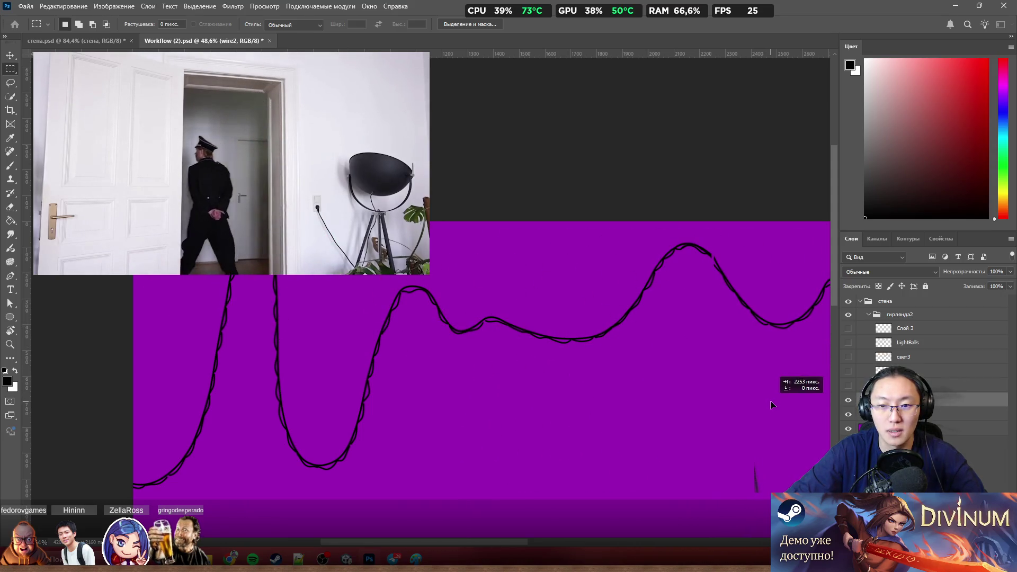
scroll(473, 364, "down", 1, "alt")
scroll(438, 342, "down", 3, "alt")
scroll(568, 352, "up", 2, "alt")
scroll(567, 353, "up", 3, "alt")
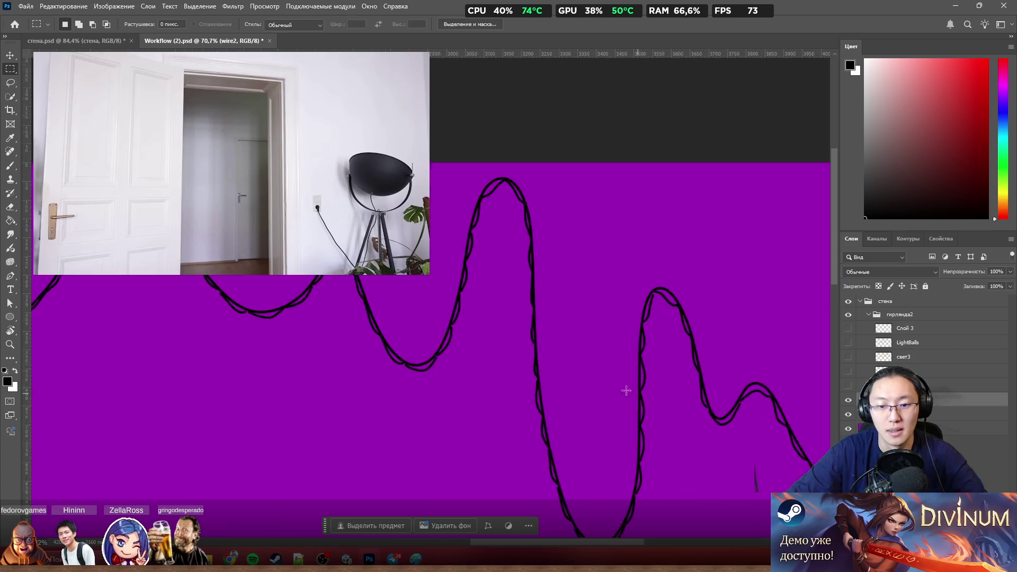
scroll(734, 425, "down", 3, "alt")
scroll(733, 425, "up", 3, "alt")
scroll(713, 435, "up", 1, "alt")
scroll(712, 435, "right", 3)
scroll(714, 435, "down", 1)
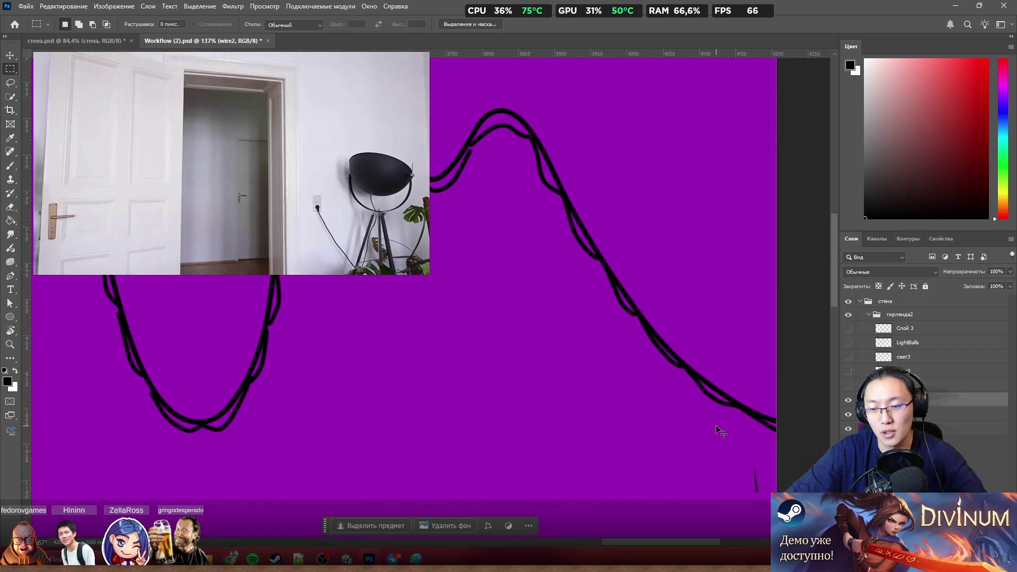
Step: Nudge the copied wire a few pixels to align its end with the original, then switch to the Brush
left_click_drag(684, 409, 680, 411)
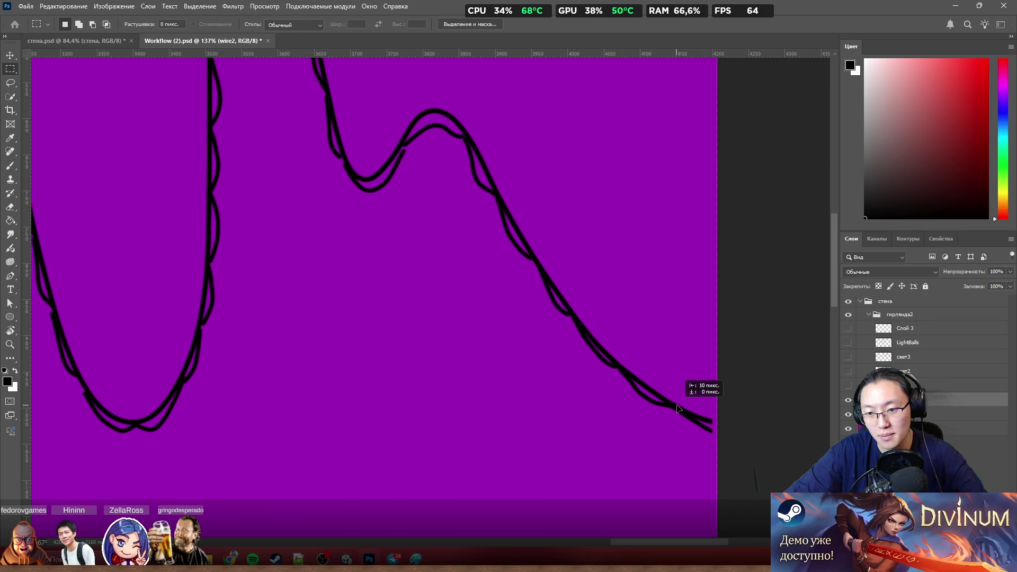
scroll(699, 421, "up", 2, "alt")
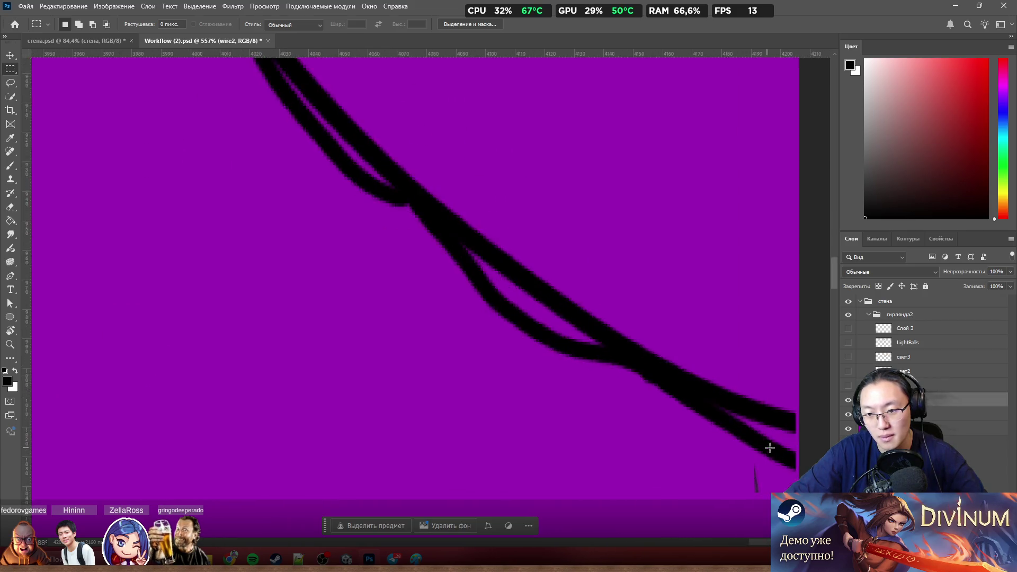
scroll(716, 429, "up", 2, "alt")
scroll(724, 430, "up", 2, "alt")
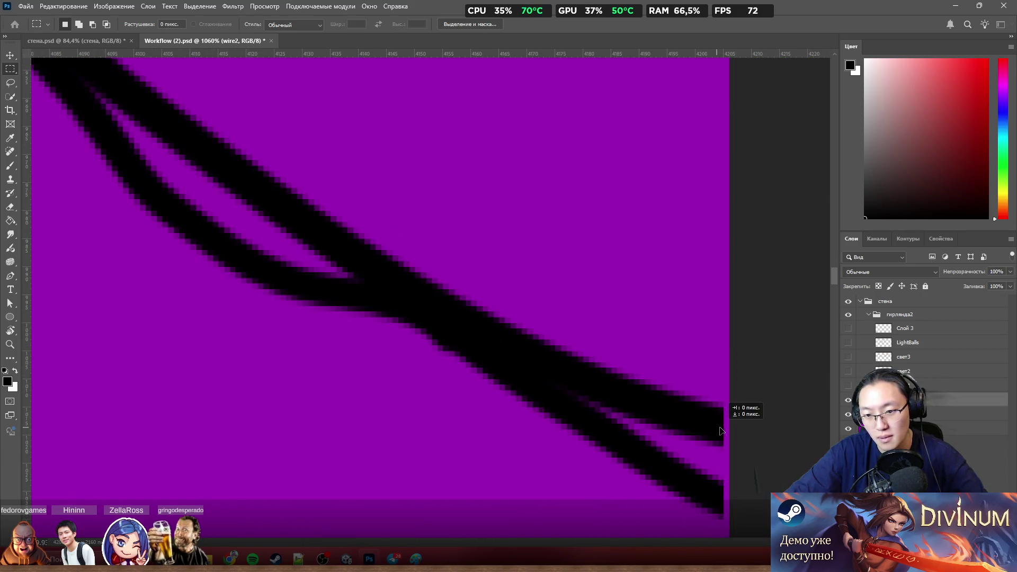
scroll(732, 423, "down", 3, "alt")
scroll(742, 411, "down", 3, "alt")
scroll(756, 386, "down", 2, "alt")
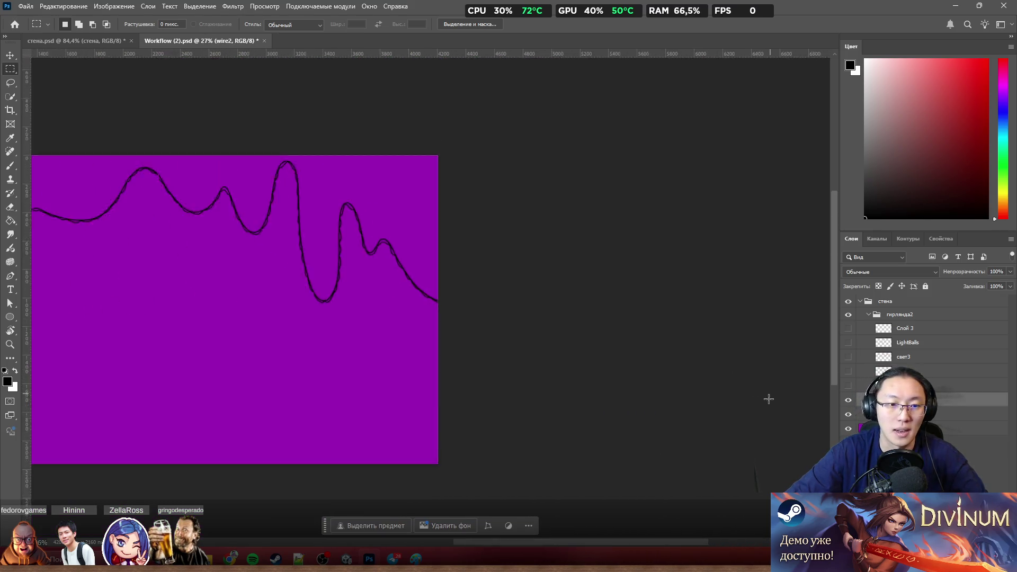
scroll(299, 325, "down", 2, "alt")
scroll(148, 295, "up", 2, "alt")
scroll(89, 242, "up", 2, "alt")
scroll(100, 244, "up", 2, "alt")
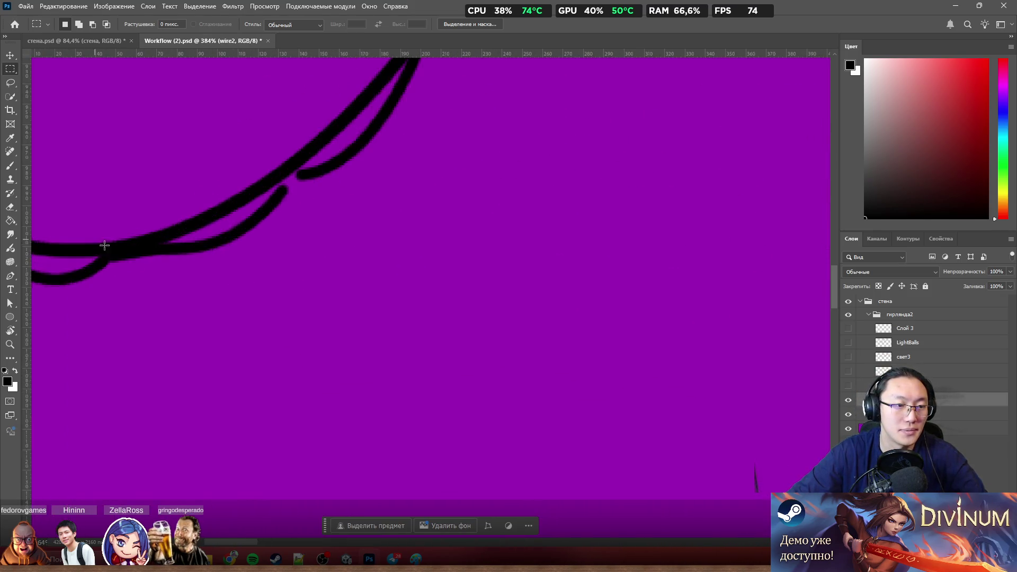
scroll(236, 307, "up", 2, "alt")
scroll(168, 281, "up", 2, "alt")
scroll(223, 332, "up", 2, "alt")
scroll(224, 332, "down", 2, "alt")
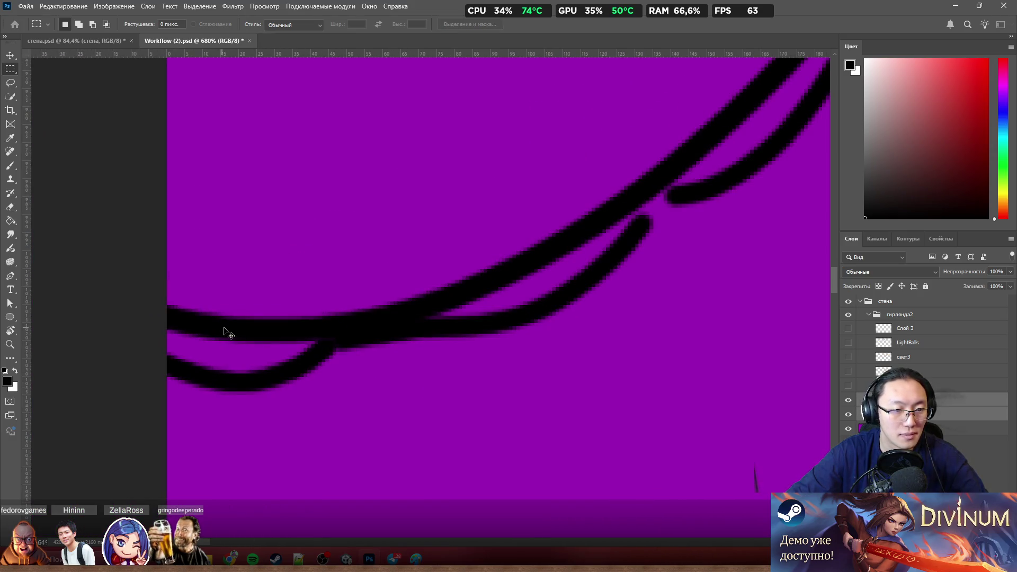
scroll(221, 332, "down", 3, "alt")
scroll(262, 337, "down", 2, "alt")
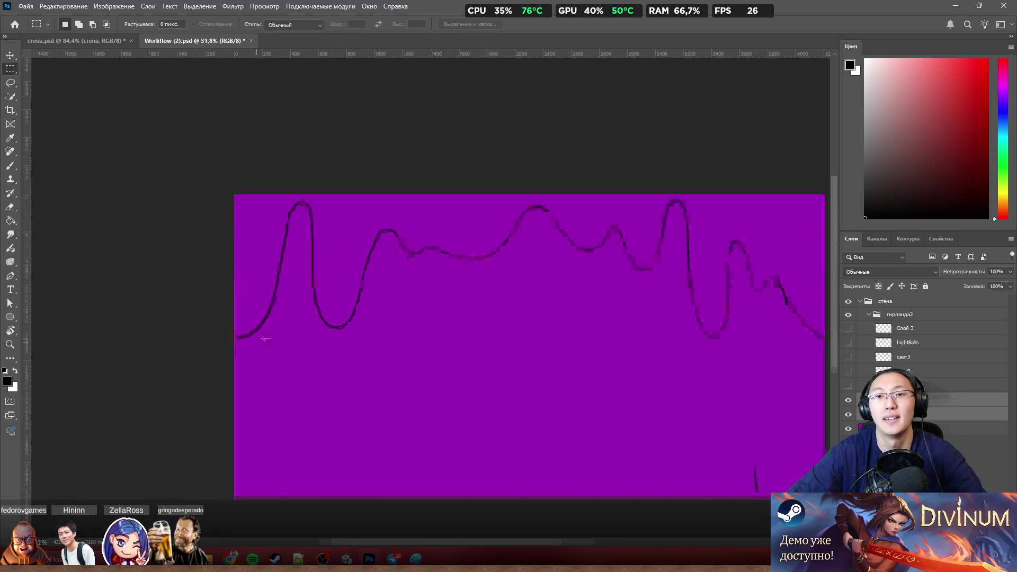
scroll(543, 151, "up", 2, "alt")
scroll(670, 175, "up", 2, "alt")
scroll(465, 165, "up", 1, "alt")
scroll(429, 178, "up", 2, "alt")
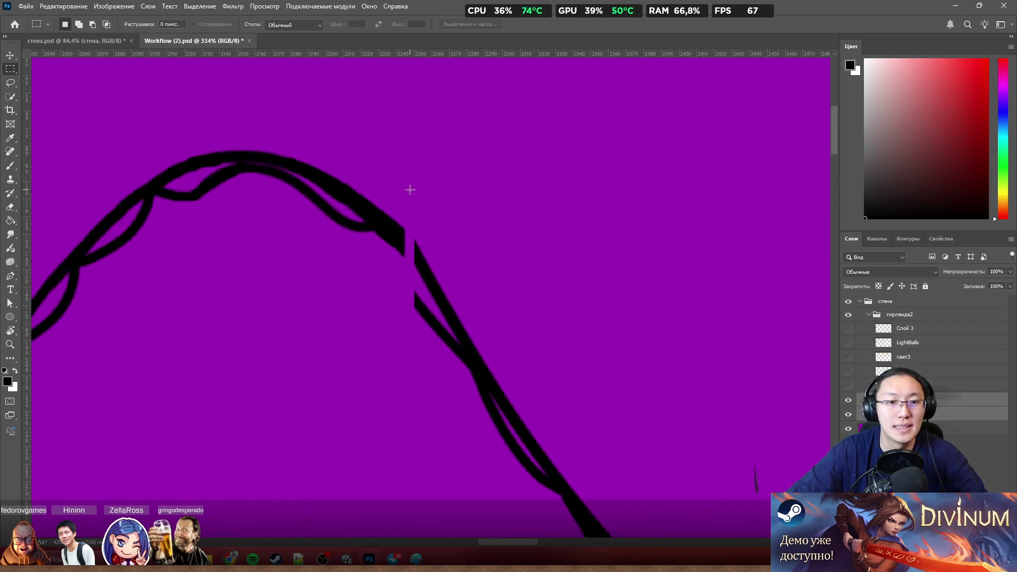
scroll(406, 211, "up", 2, "alt")
scroll(413, 238, "up", 2, "alt")
key("b")
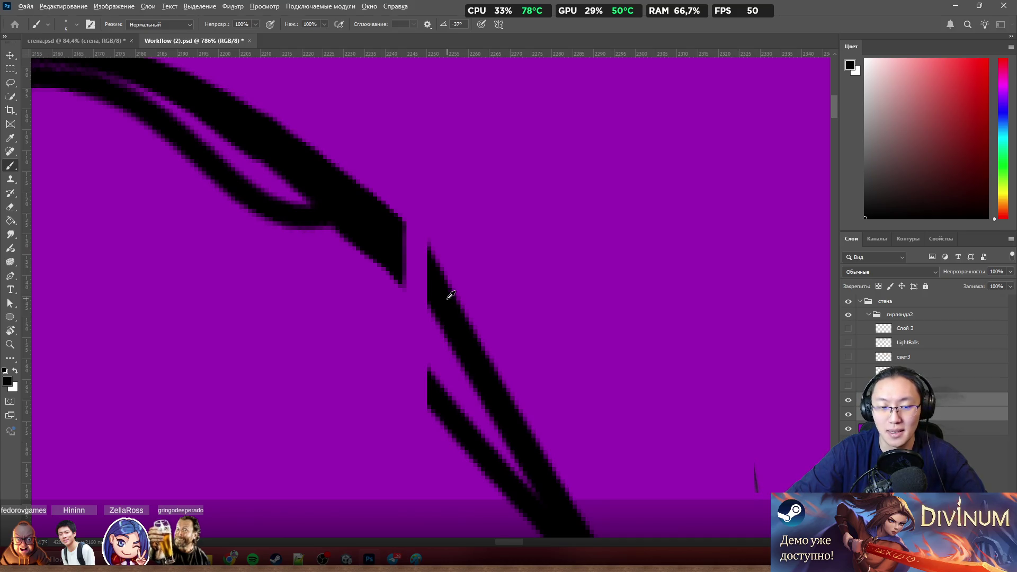
scroll(451, 295, "down", 3, "alt")
scroll(422, 279, "up", 2, "alt")
scroll(455, 285, "down", 1, "alt")
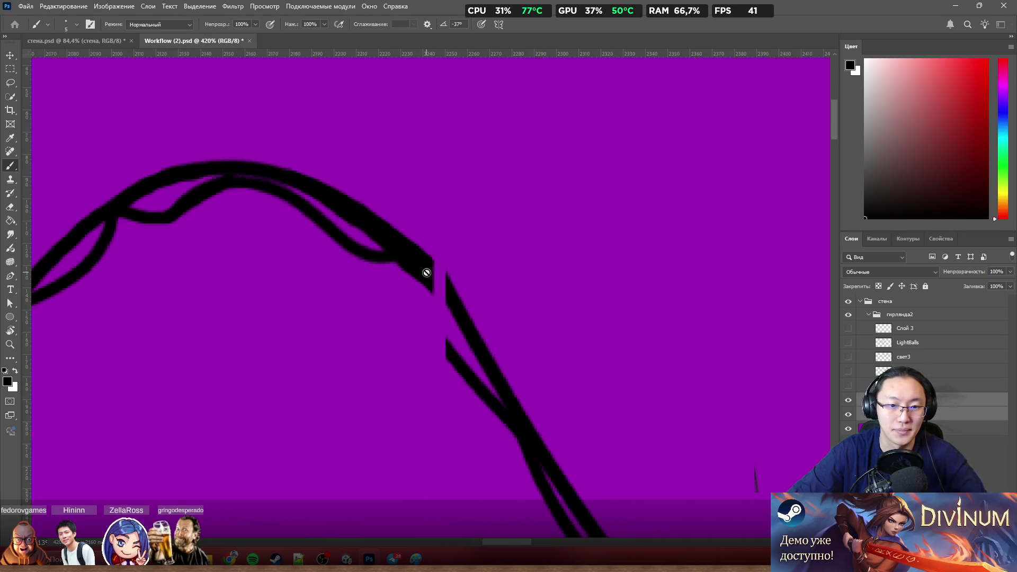
left_click(866, 399)
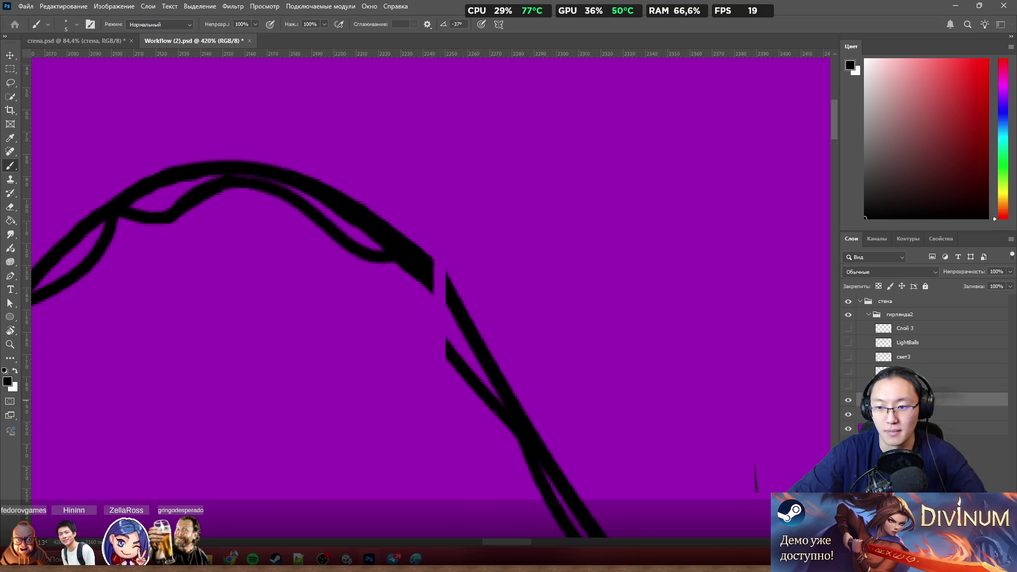
key("alt+bracketleft")
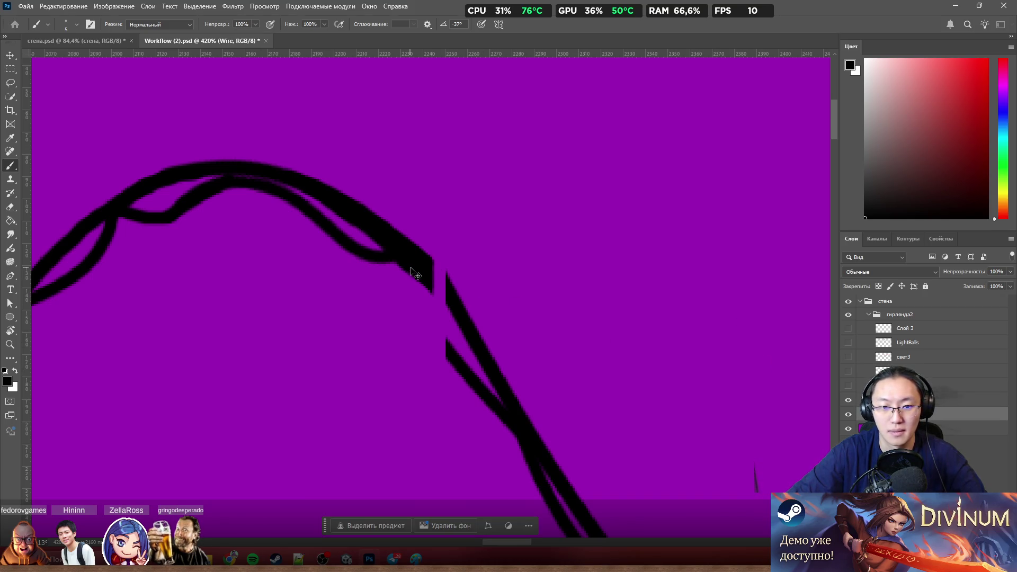
scroll(434, 286, "down", 5)
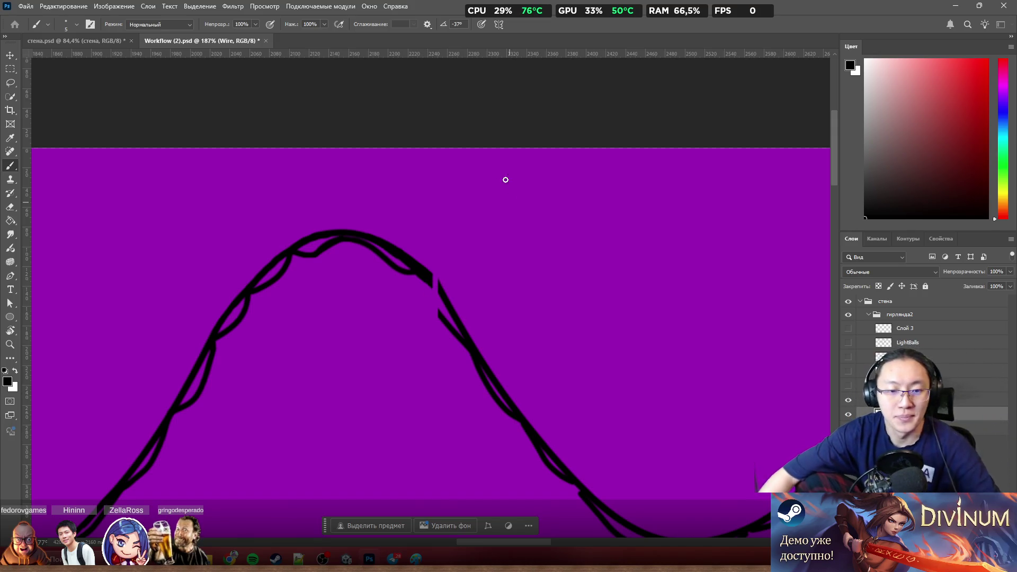
scroll(443, 341, "up", 5)
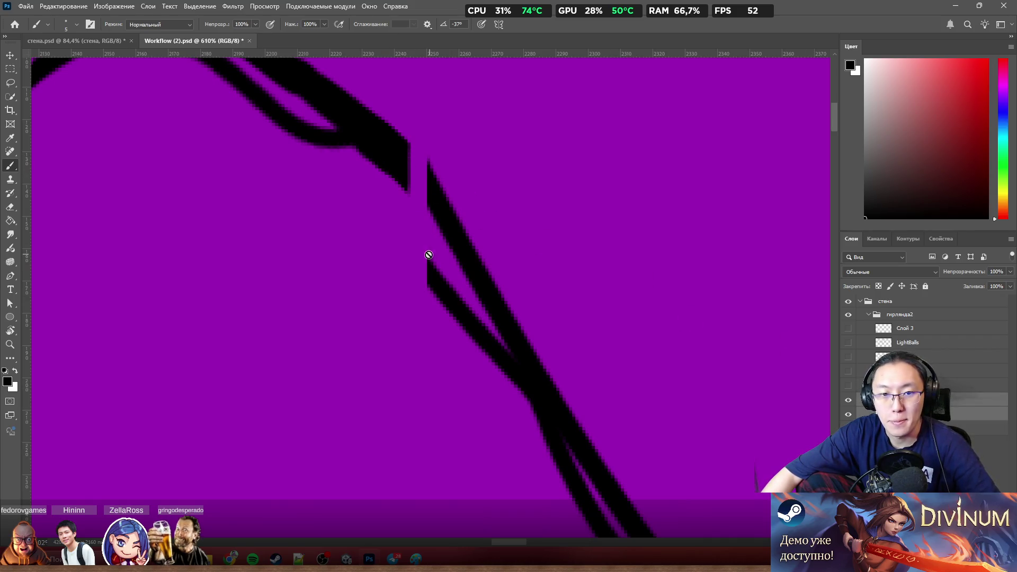
scroll(429, 255, "down", 3)
left_click(978, 401)
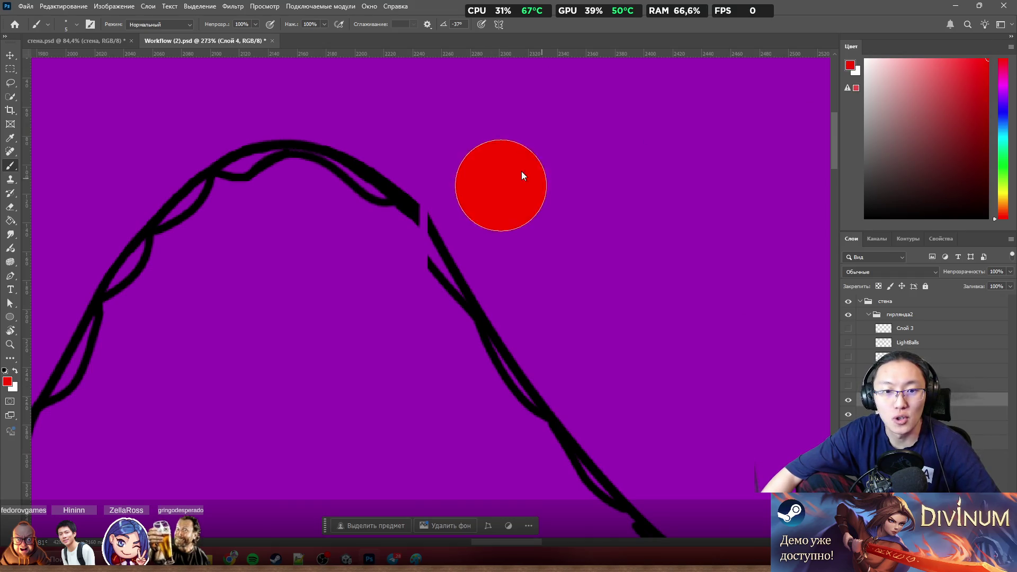
left_click_drag(420, 133, 426, 156)
left_click(414, 468, "shift")
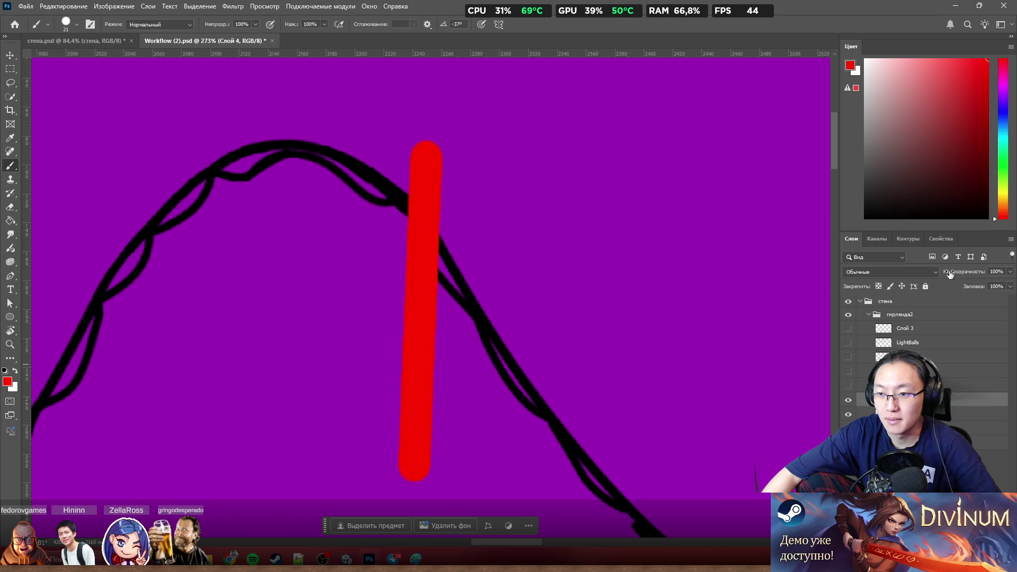
left_click(1010, 272)
left_click_drag(996, 286, 976, 283)
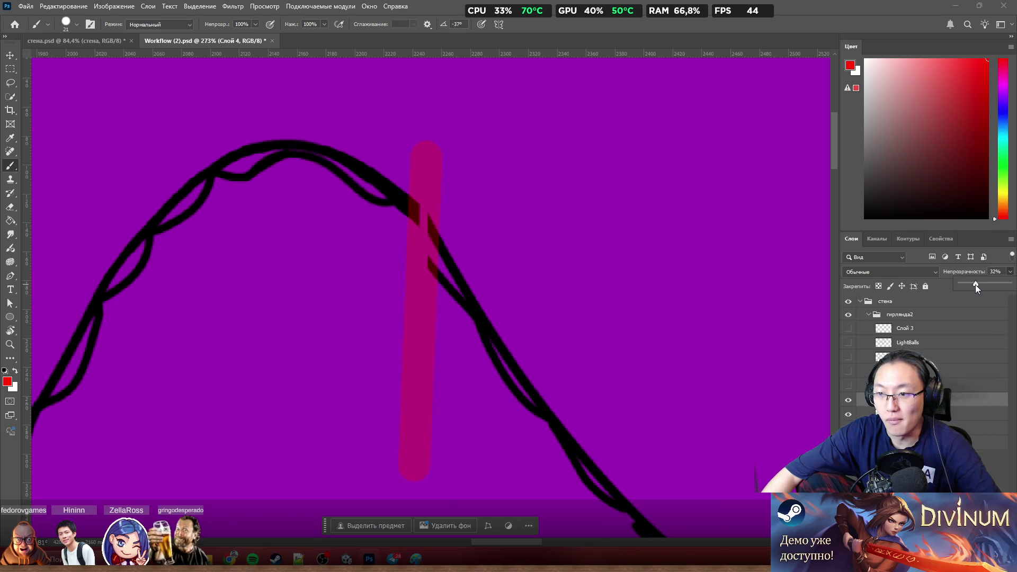
key("Return")
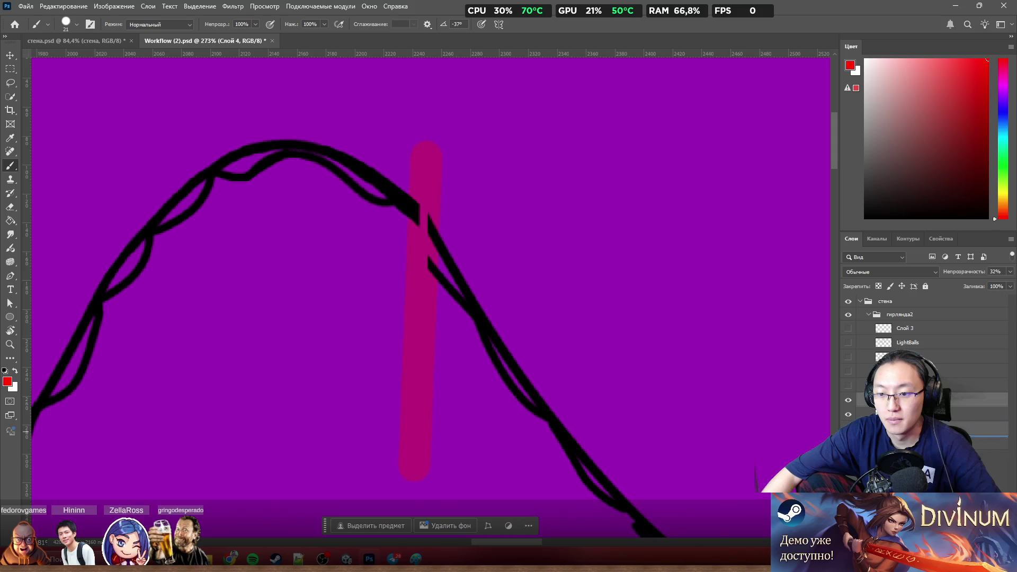
scroll(411, 230, "up", 2)
key("alt+]")
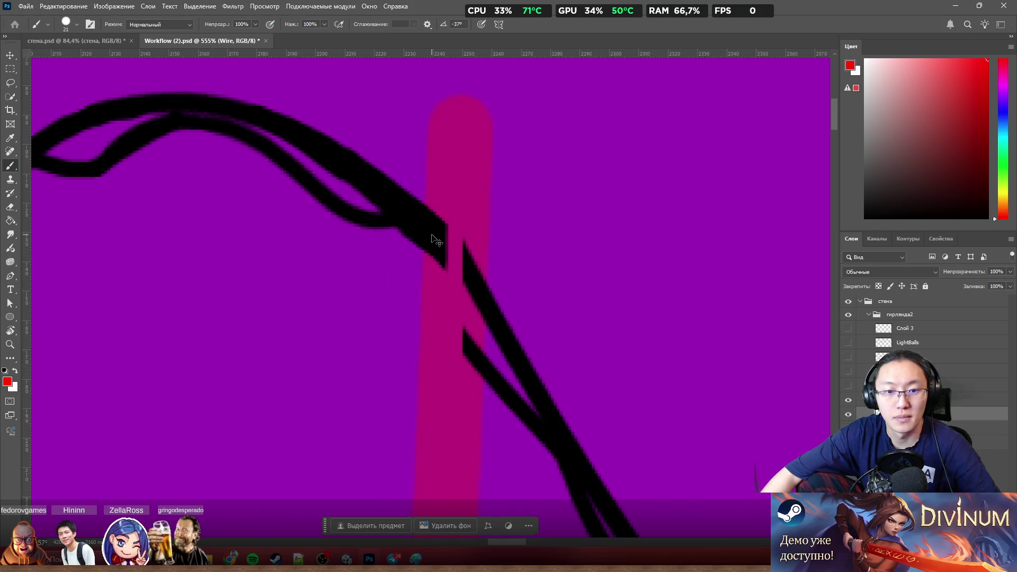
scroll(432, 233, "up", 2)
left_click_drag(411, 255, 411, 258)
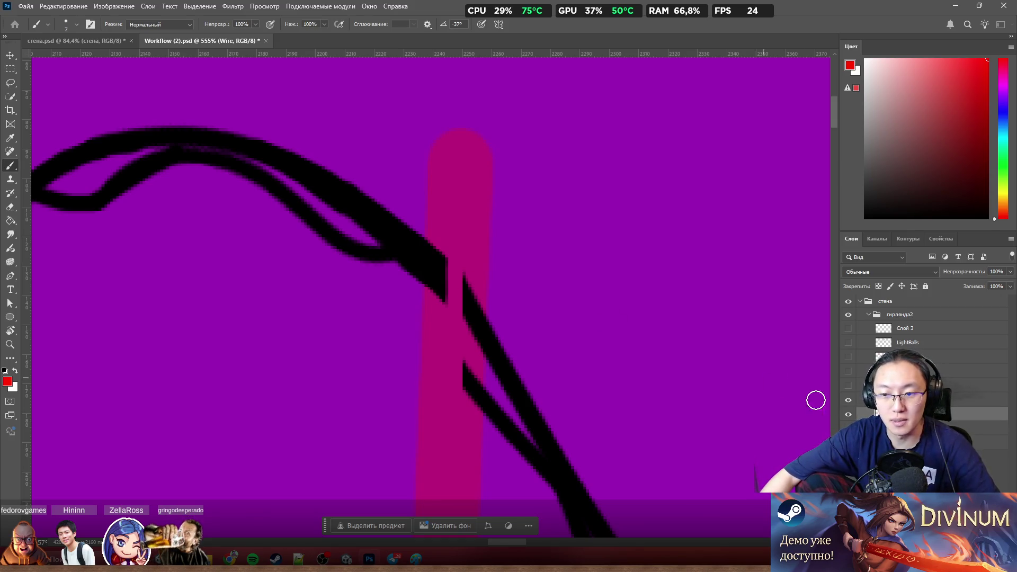
left_click(847, 417)
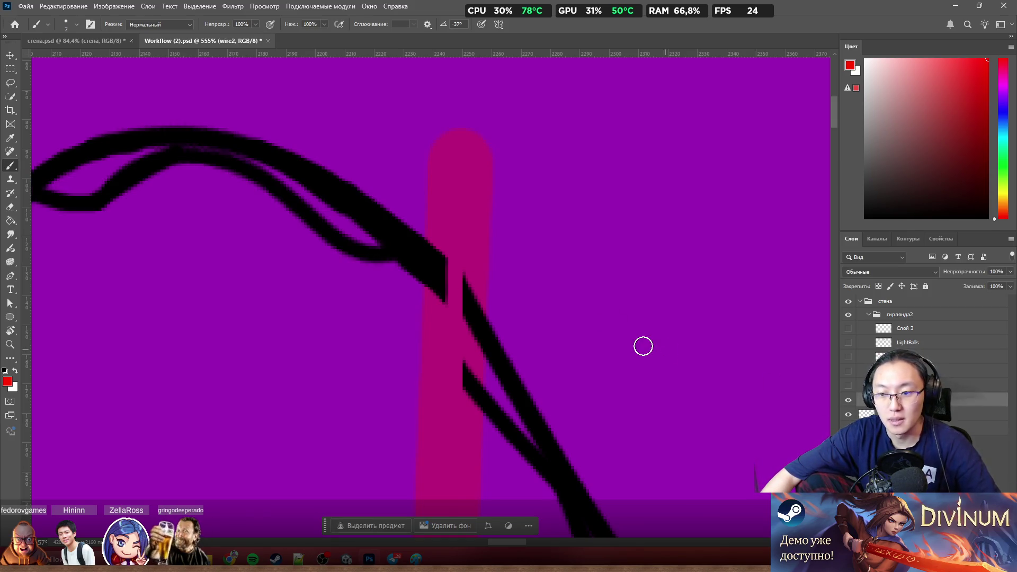
scroll(597, 343, "up", 2)
left_click(854, 403)
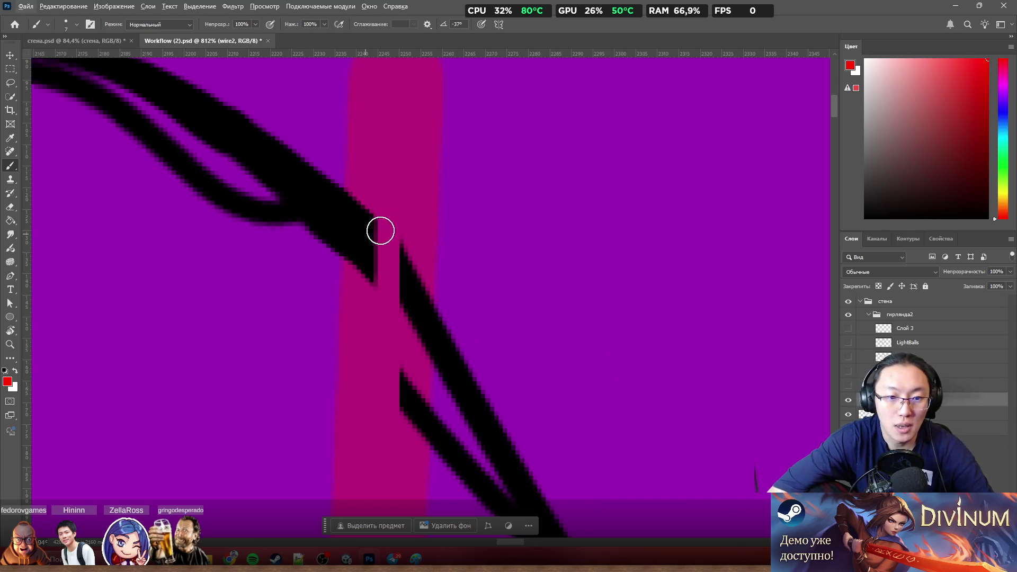
left_click_drag(372, 231, 359, 238)
key("ctrl+z")
key("d")
key("e")
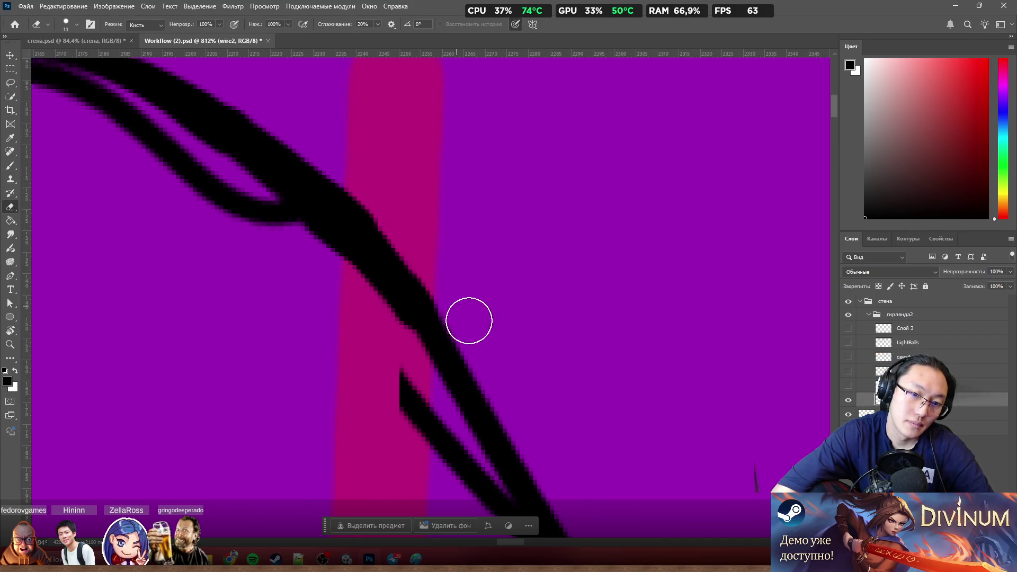
left_click_drag(469, 318, 407, 244)
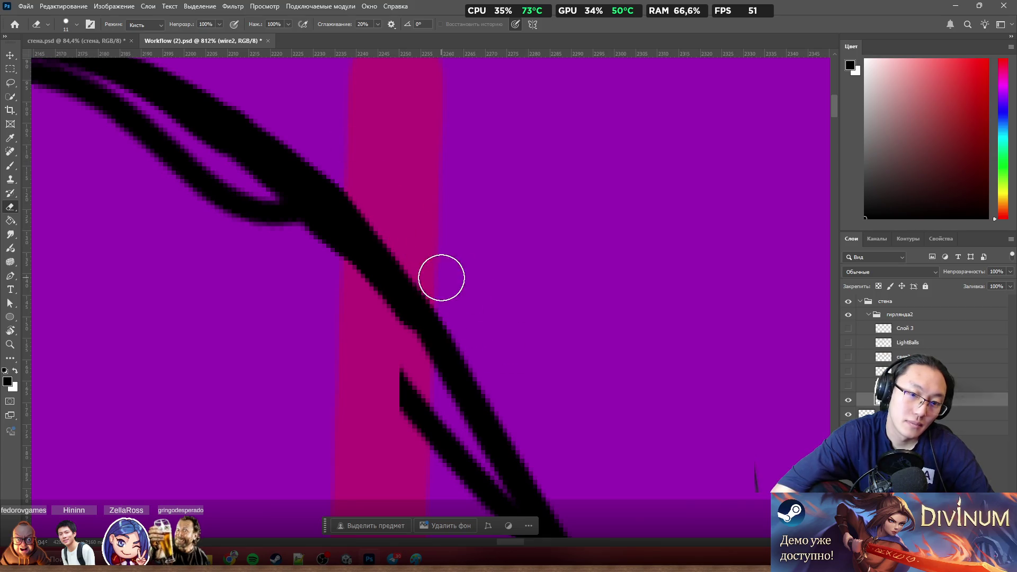
key("b")
scroll(456, 193, "down", 3)
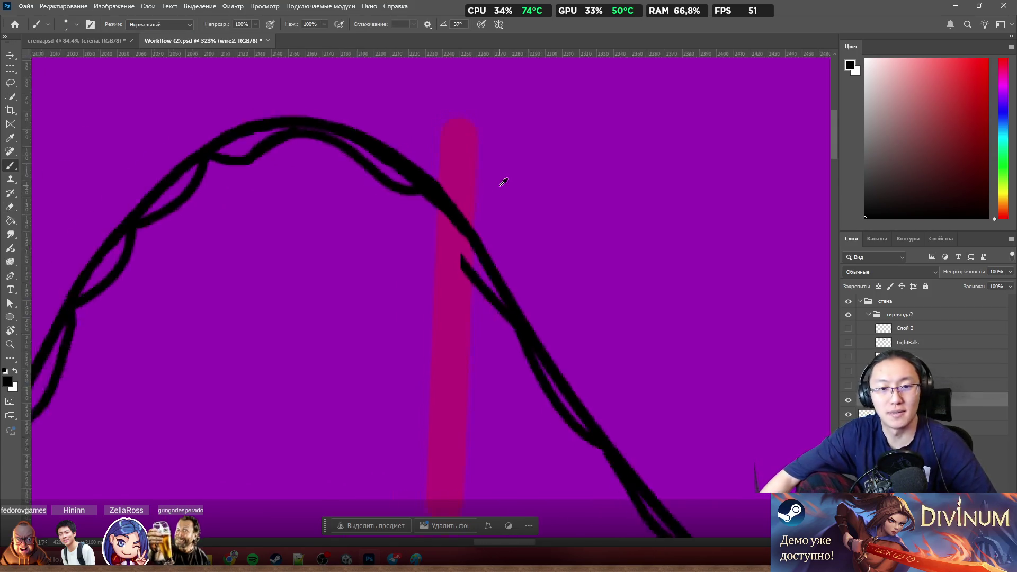
scroll(501, 183, "down", 3)
scroll(477, 154, "up", 3)
key("e")
scroll(490, 203, "up", 2)
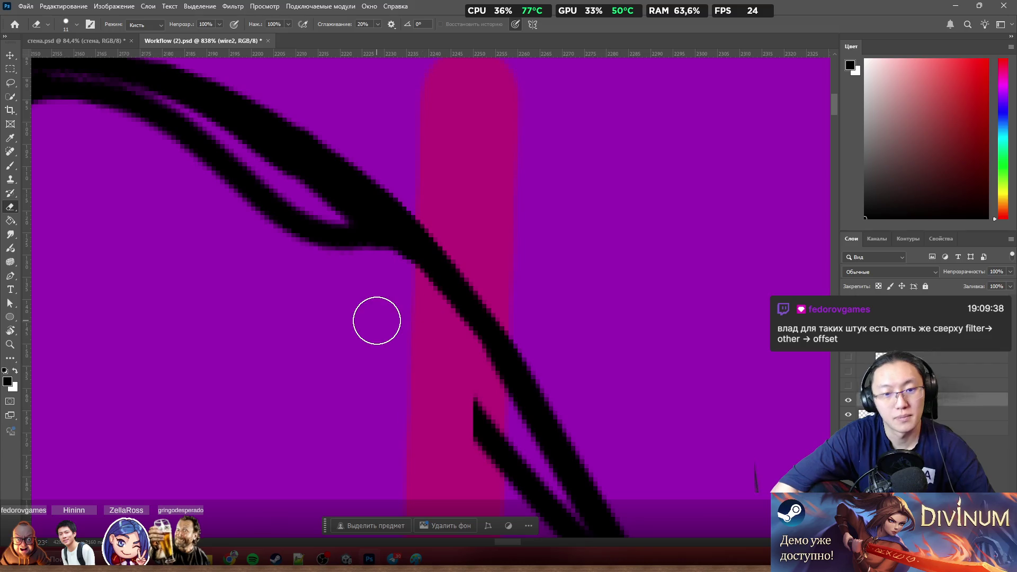
key("b")
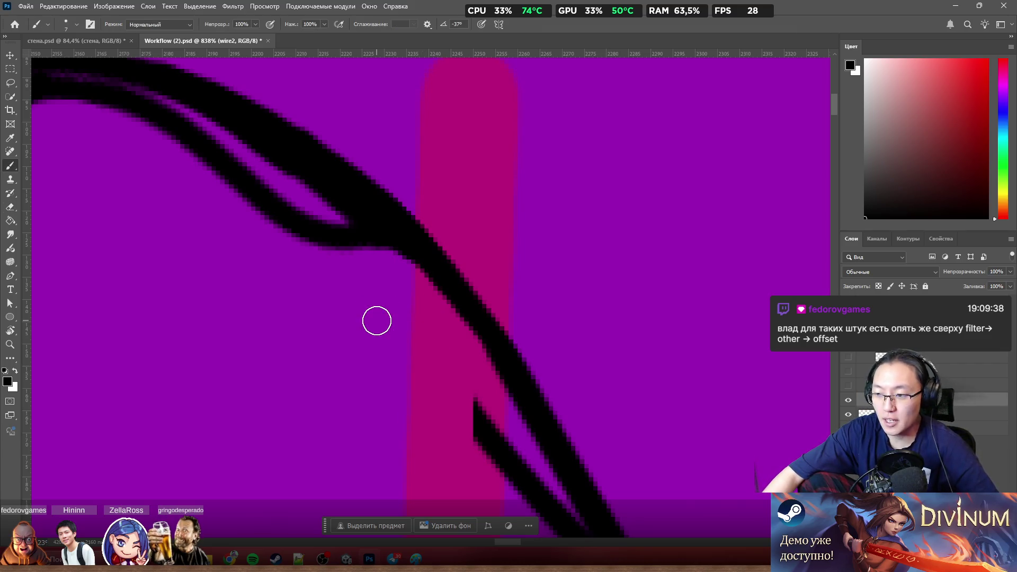
scroll(379, 316, "down", 3, "alt")
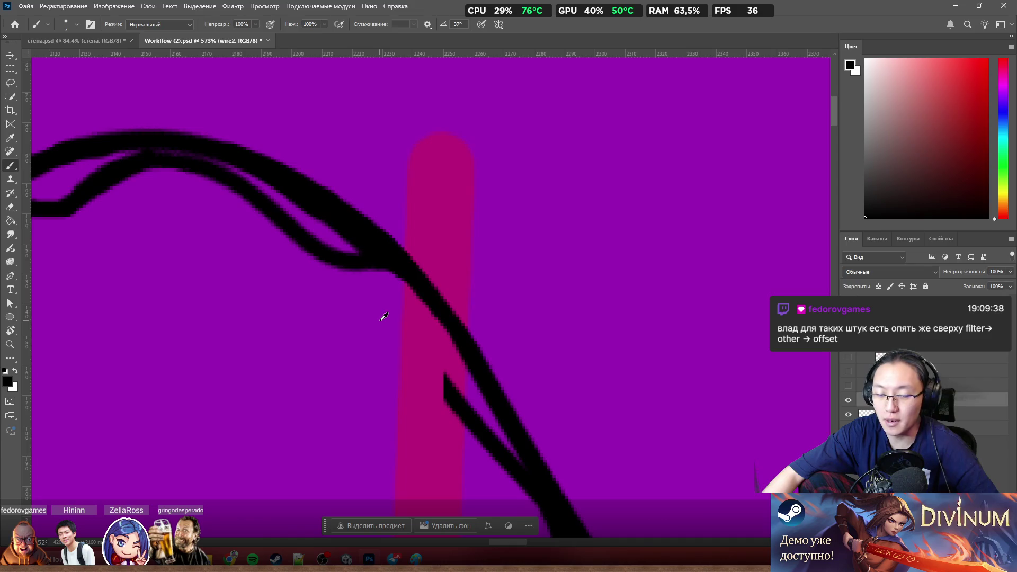
scroll(398, 320, "down", 1, "alt")
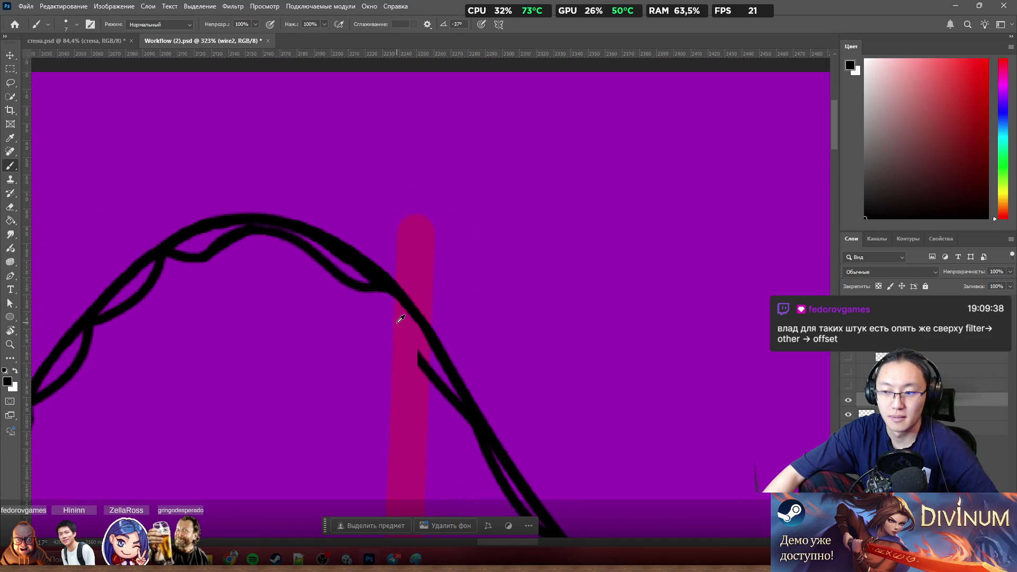
Step: Apply Filter > Other > Offset with Horizontal +616 px and Wrap Around to the wire2 layer
left_click(231, 7)
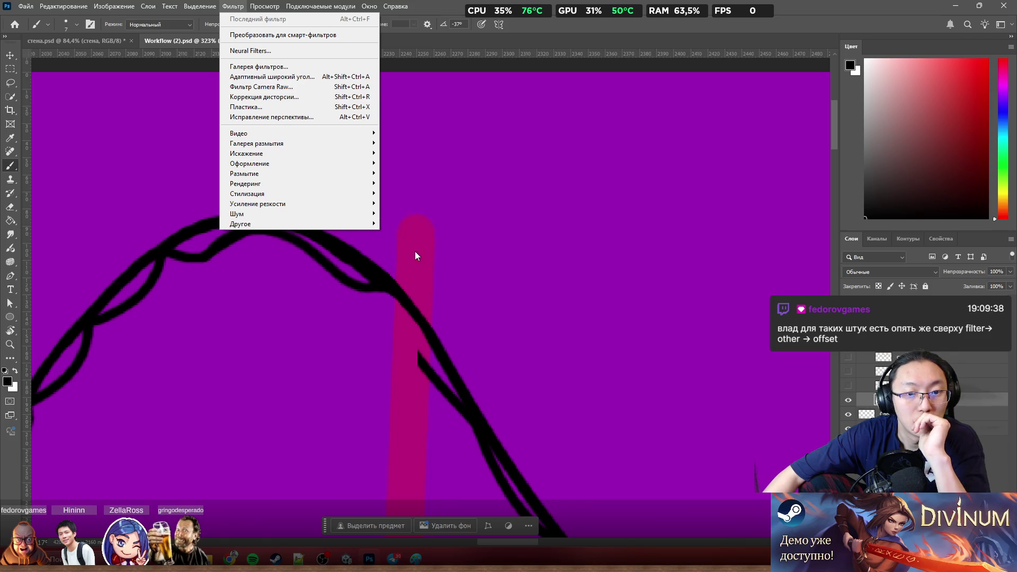
left_click(433, 275)
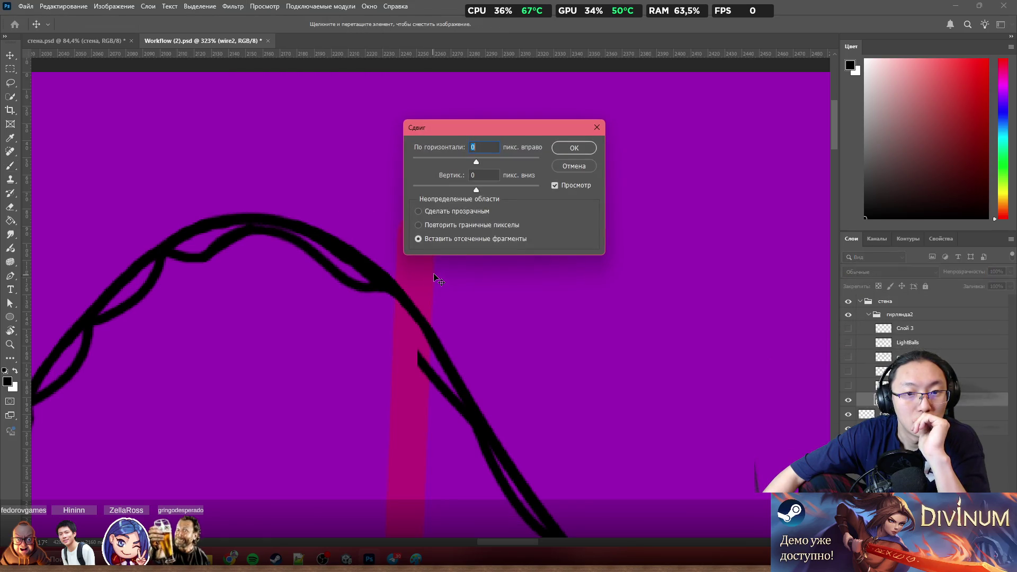
mouse_move(490, 162)
left_mouse_down()
mouse_move(501, 163)
mouse_move(482, 163)
left_mouse_up()
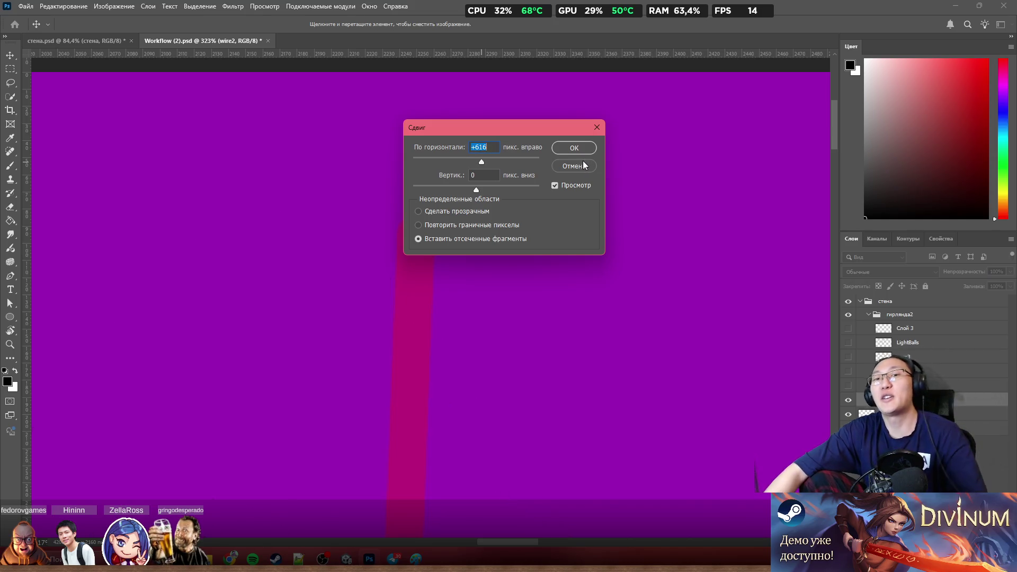
key("Return")
scroll(602, 227, "down", 2)
scroll(575, 244, "down", 2)
scroll(575, 242, "down", 2)
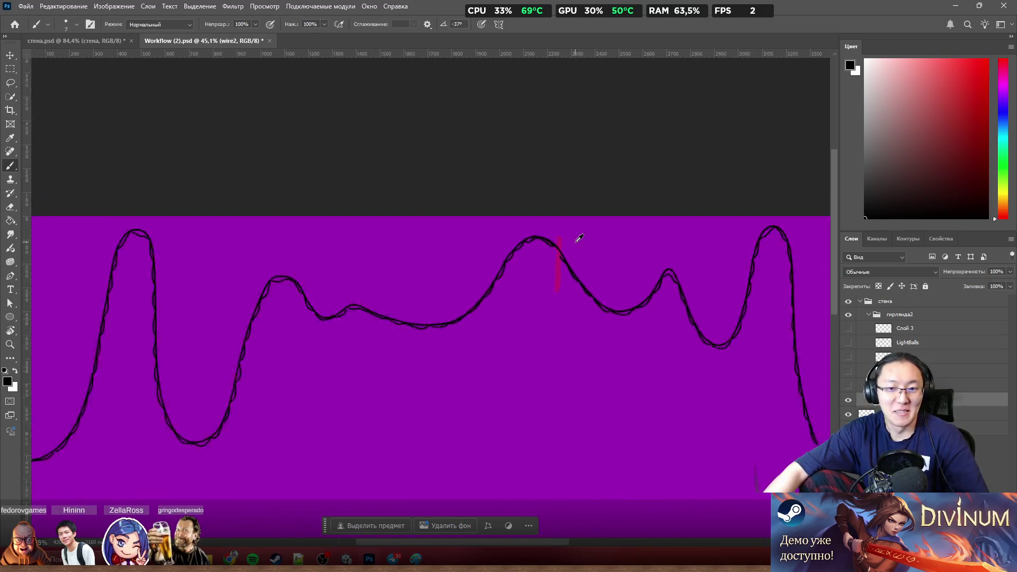
scroll(575, 242, "down", 2)
scroll(574, 251, "down", 2)
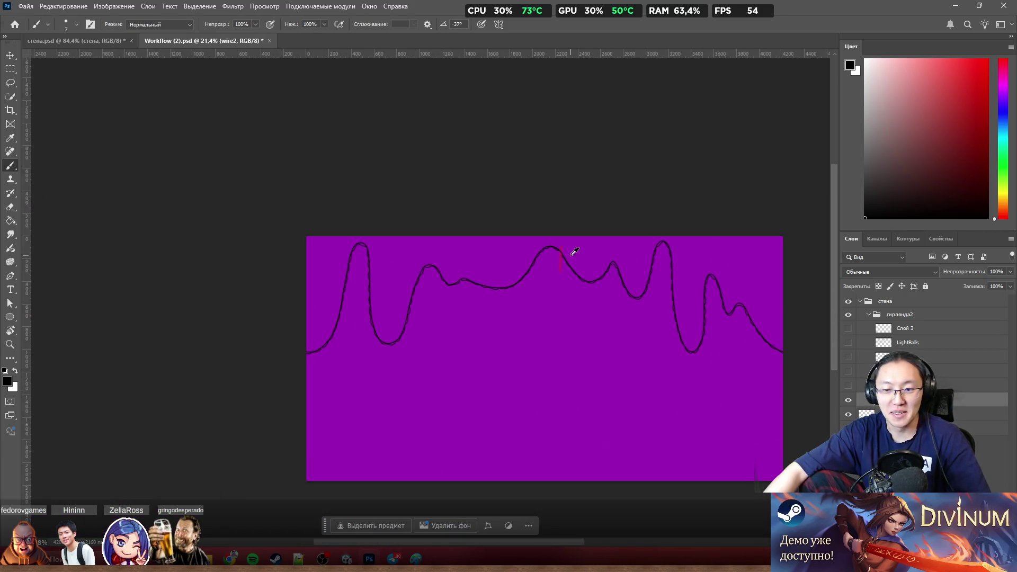
scroll(568, 254, "up", 1)
scroll(565, 256, "up", 2)
scroll(566, 253, "up", 2)
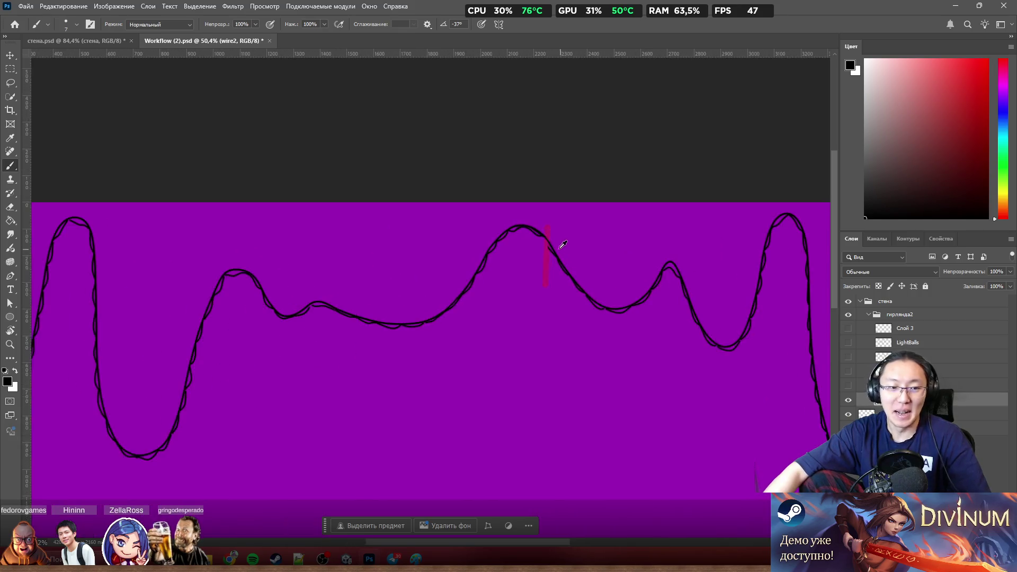
scroll(568, 242, "up", 2)
scroll(568, 242, "up", 1)
scroll(575, 243, "up", 1)
scroll(575, 243, "up", 1)
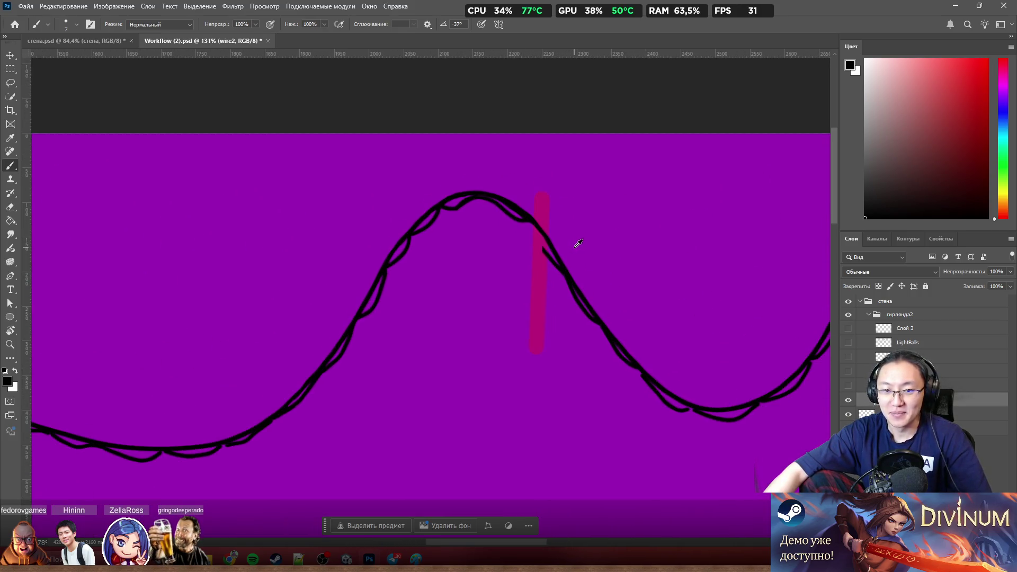
scroll(578, 243, "up", 1)
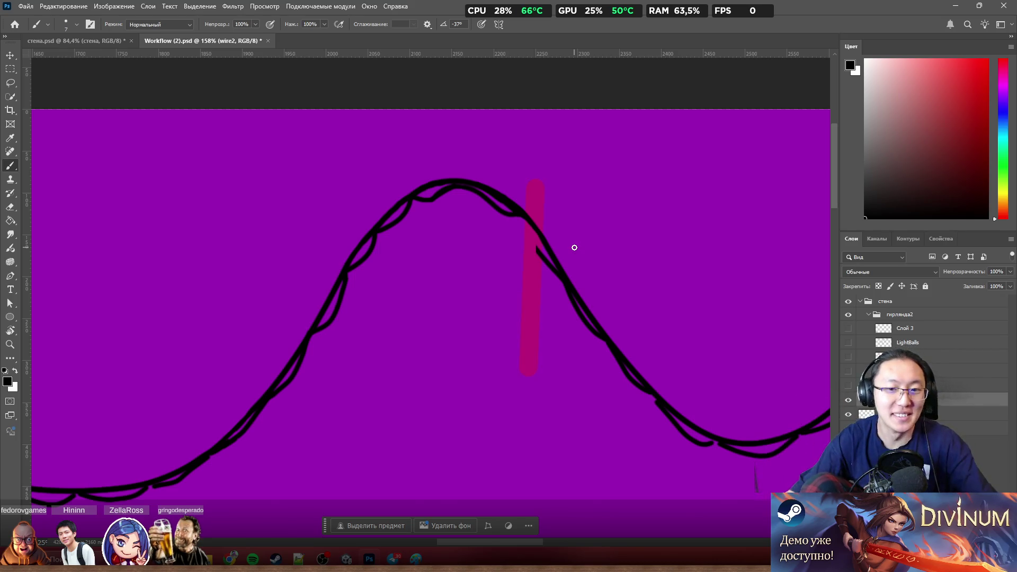
scroll(574, 247, "up", 5)
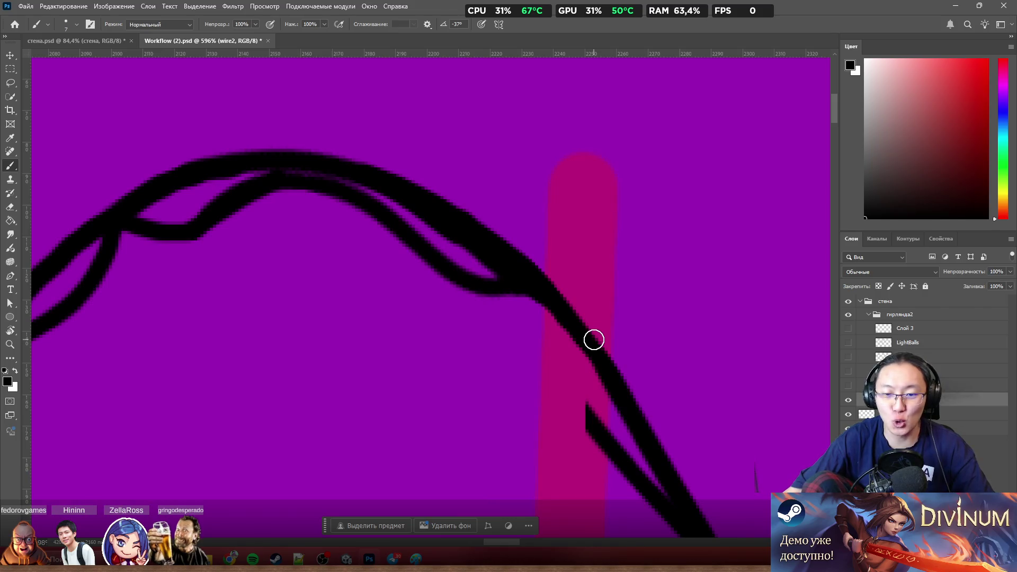
scroll(594, 340, "up", 1)
scroll(588, 340, "up", 1)
scroll(529, 336, "up", 1)
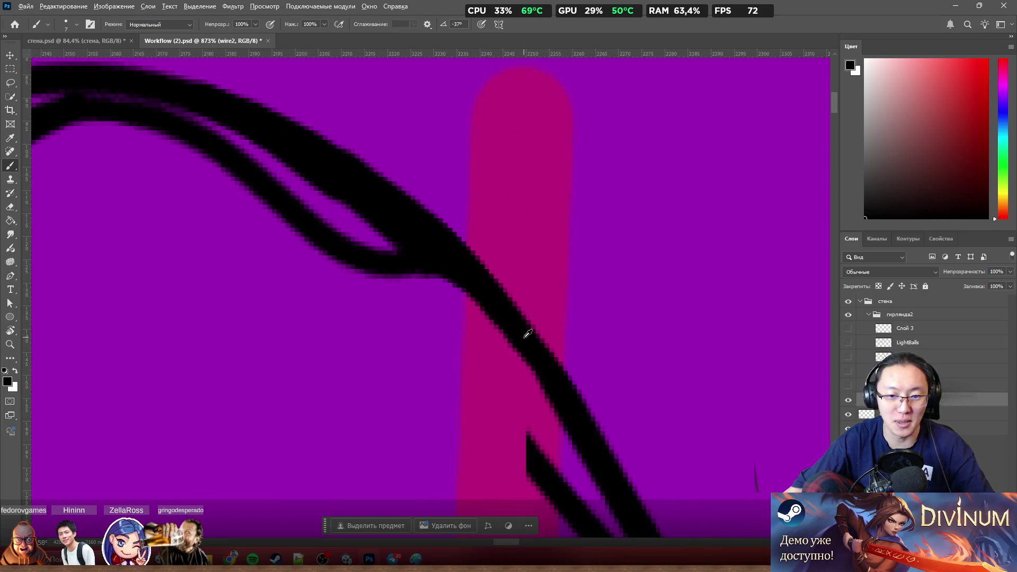
Step: Try brushing connecting strands down toward the broken wire end, undoing the bad strokes
left_click(527, 335, "alt")
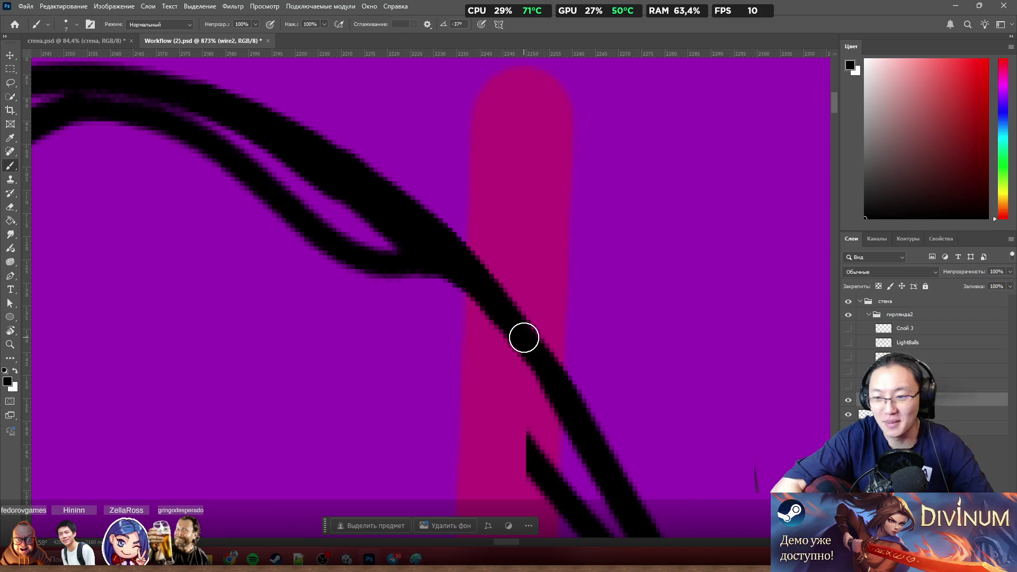
mouse_move(439, 263)
left_mouse_down()
mouse_move(437, 289)
mouse_move(489, 420)
left_mouse_up()
key("ctrl+z")
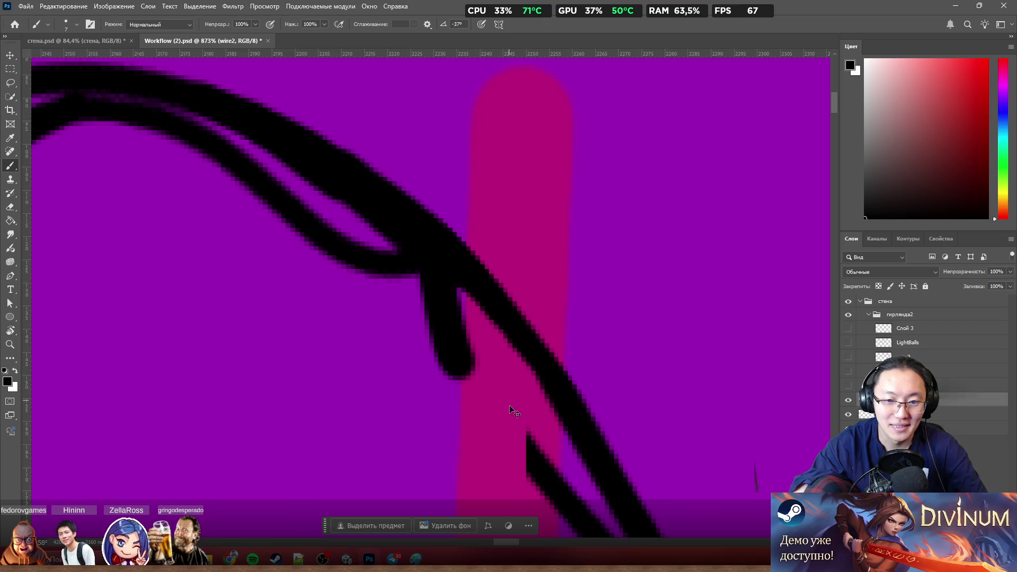
key("ctrl+z")
mouse_move(447, 279)
left_mouse_down()
mouse_move(466, 364)
mouse_move(545, 481)
left_mouse_up()
key("ctrl+z")
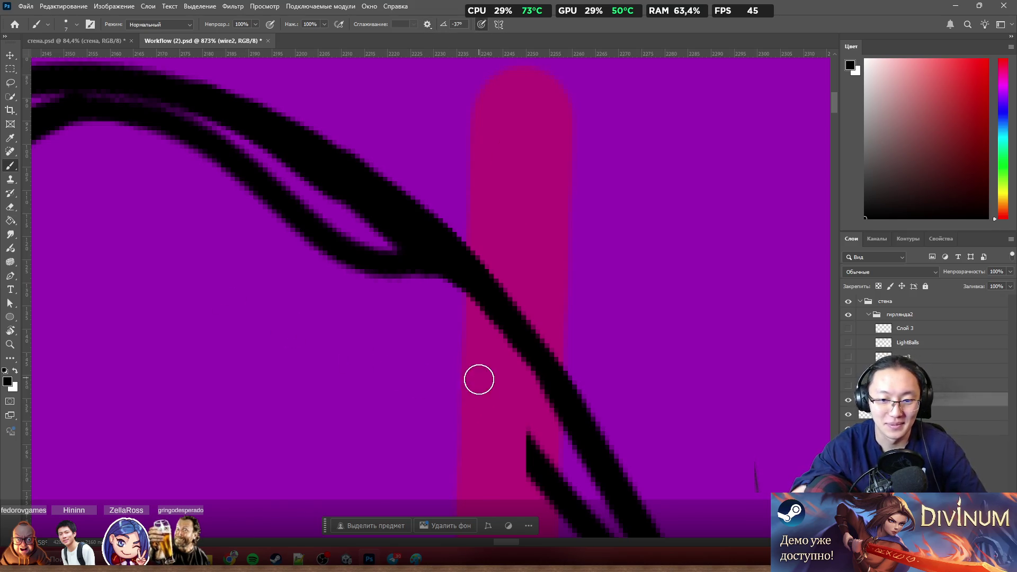
Step: Paint the strand from the lower wire up to the upper wire, then ready a fine Eraser
left_click_drag(479, 379, 495, 414)
left_click_drag(481, 380, 451, 269)
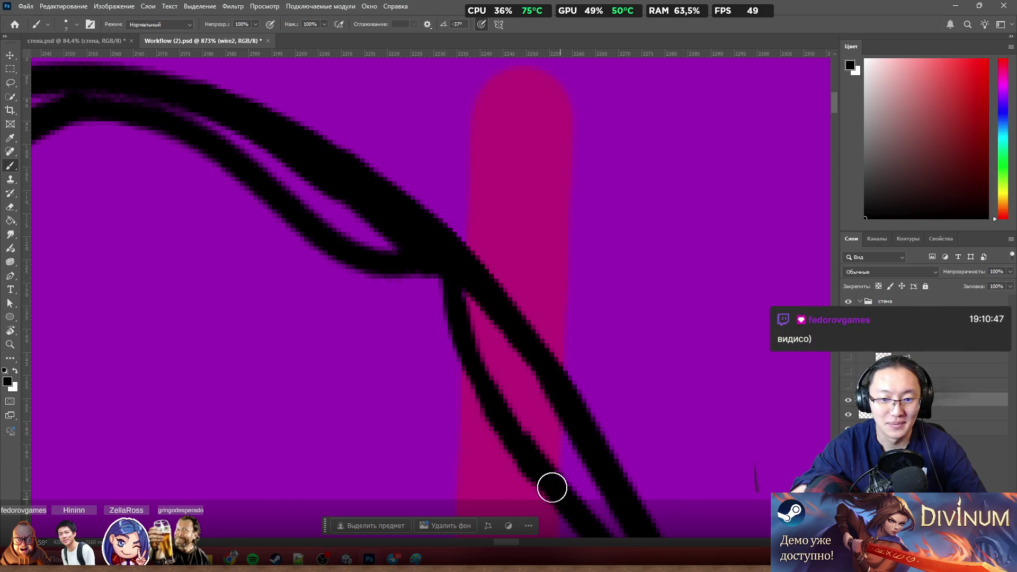
key("e")
scroll(602, 411, "down", 3)
scroll(600, 423, "up", 3)
scroll(600, 416, "up", 2)
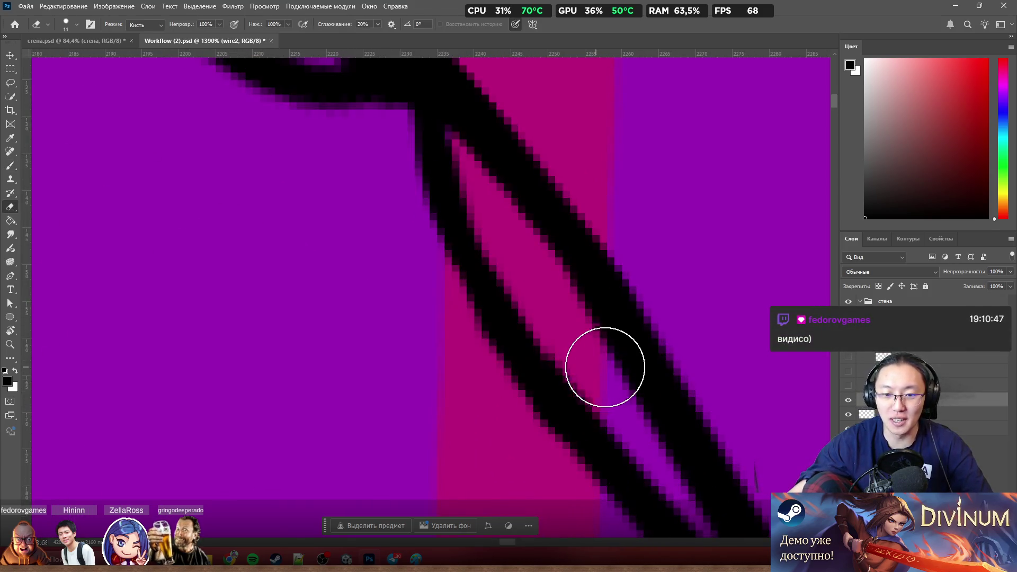
left_click_drag(605, 367, 580, 367)
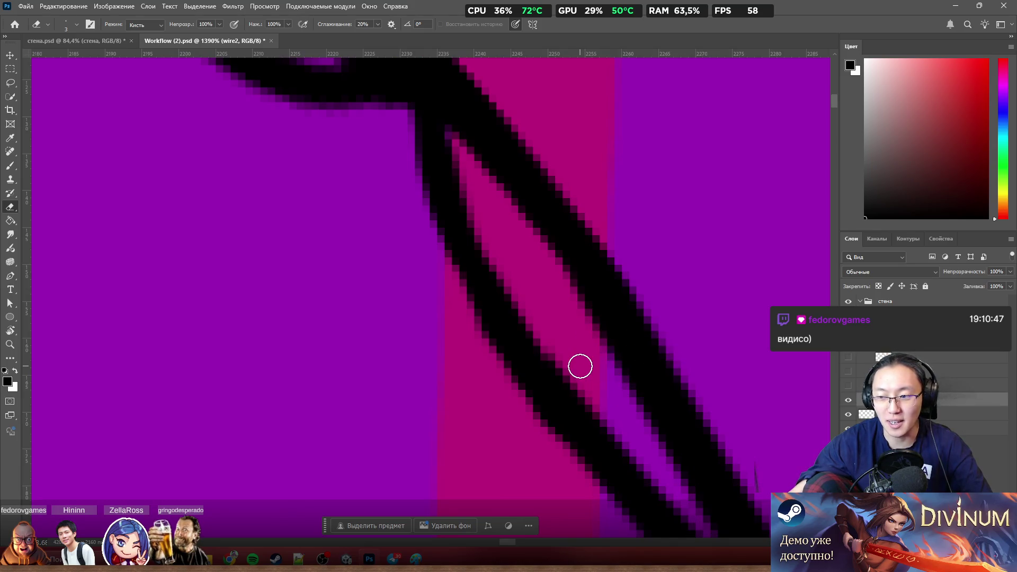
scroll(580, 366, "down", 2)
scroll(612, 302, "down", 2)
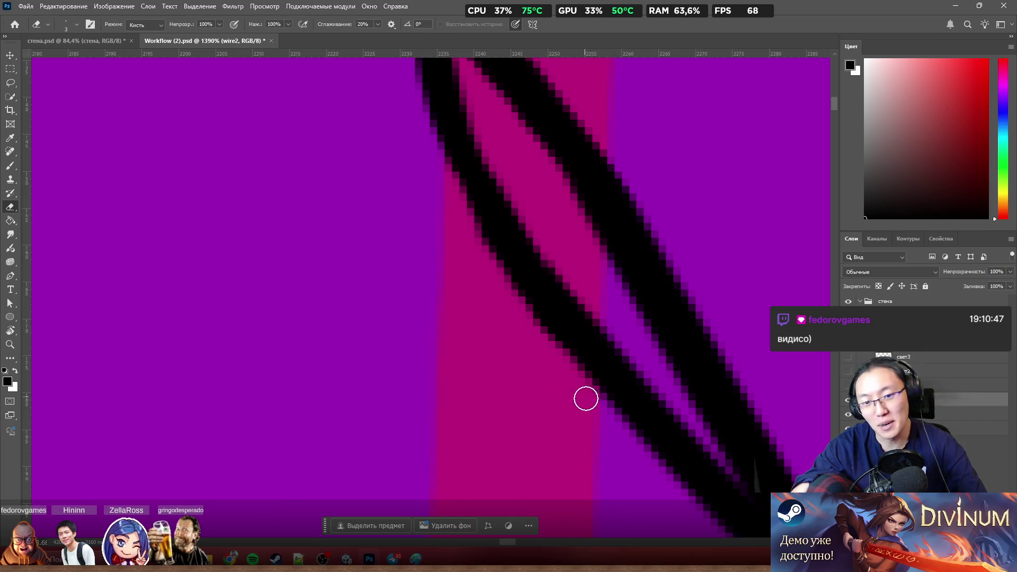
scroll(595, 448, "down", 2)
scroll(616, 389, "down", 2)
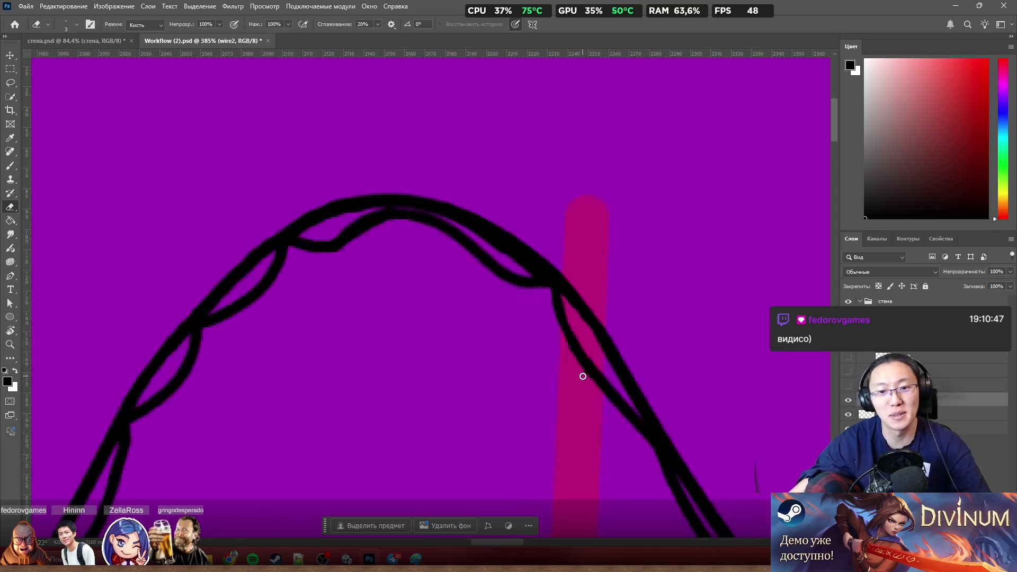
scroll(584, 374, "up", 2)
scroll(586, 356, "up", 1)
scroll(586, 356, "down", 2)
scroll(498, 345, "up", 2)
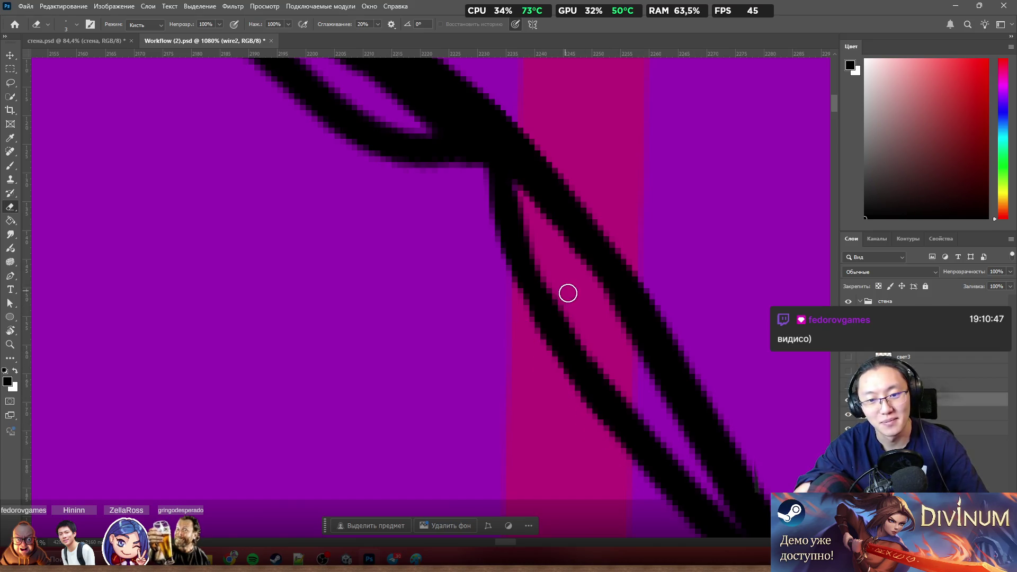
scroll(631, 406, "down", 4)
scroll(682, 239, "down", 2)
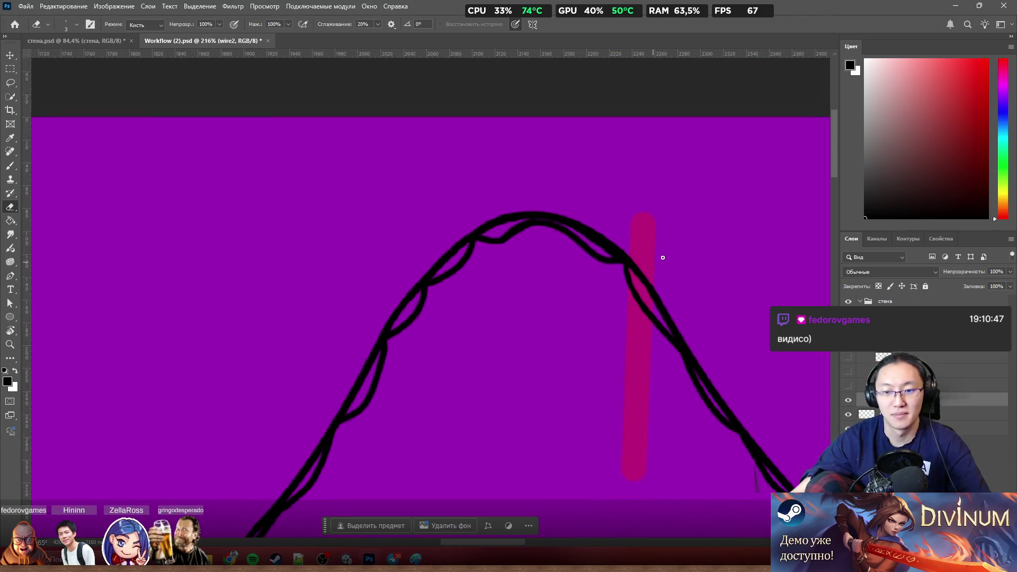
scroll(666, 279, "up", 2)
scroll(666, 281, "up", 1)
scroll(665, 252, "up", 1)
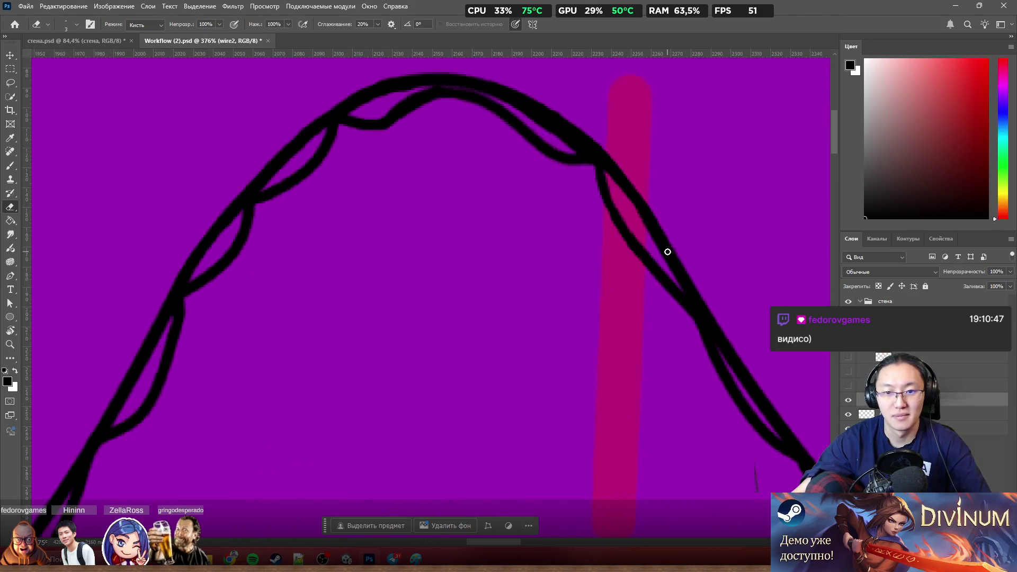
scroll(665, 236, "down", 1)
scroll(665, 235, "down", 3)
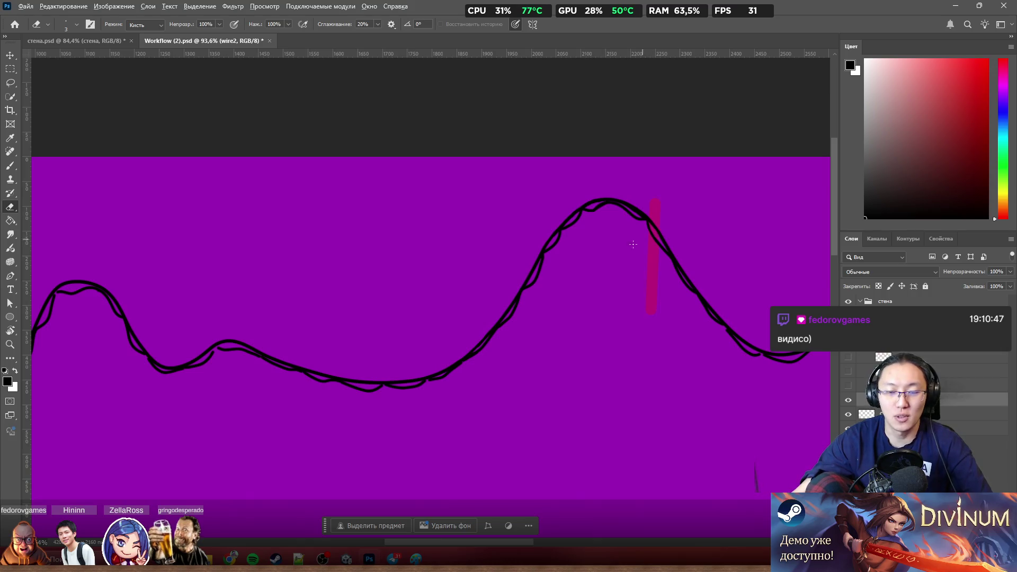
scroll(634, 244, "down", 2)
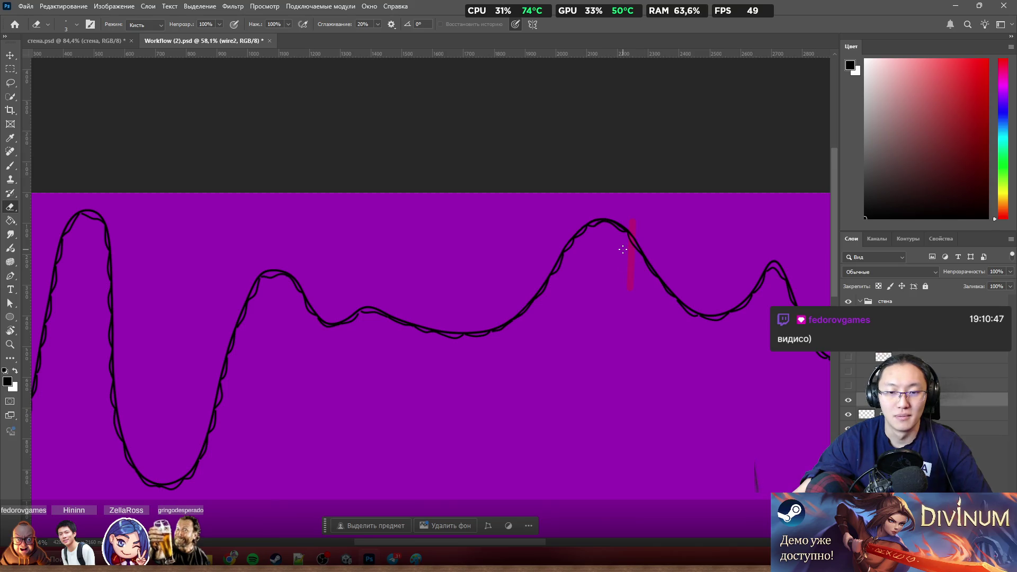
scroll(624, 249, "down", 2)
scroll(635, 250, "up", 3)
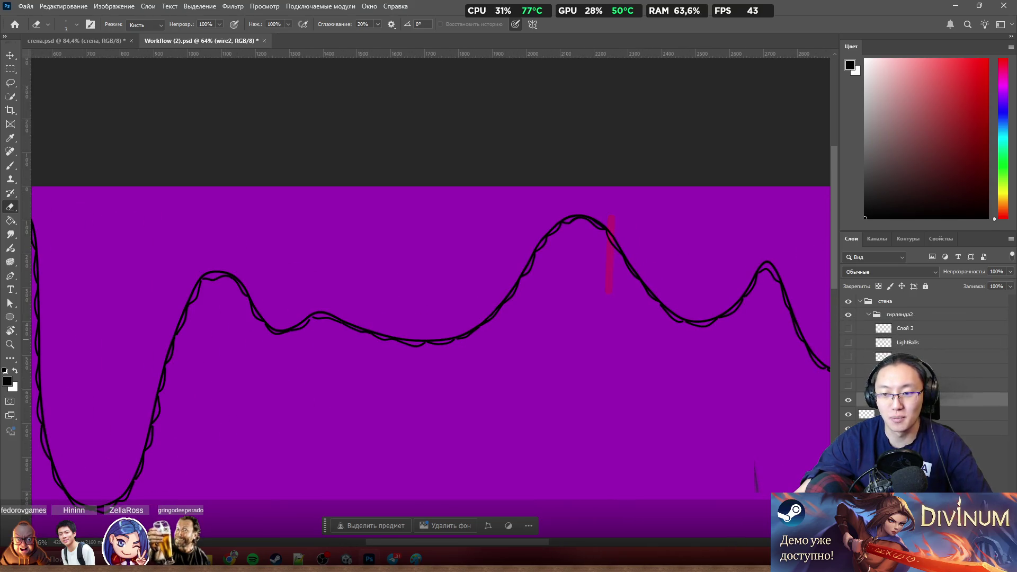
Step: Move the свет1 pink glow down along the wire, reorder it, and make wire2 the active layer
left_click(954, 384)
scroll(670, 309, "up", 2)
scroll(620, 231, "up", 3)
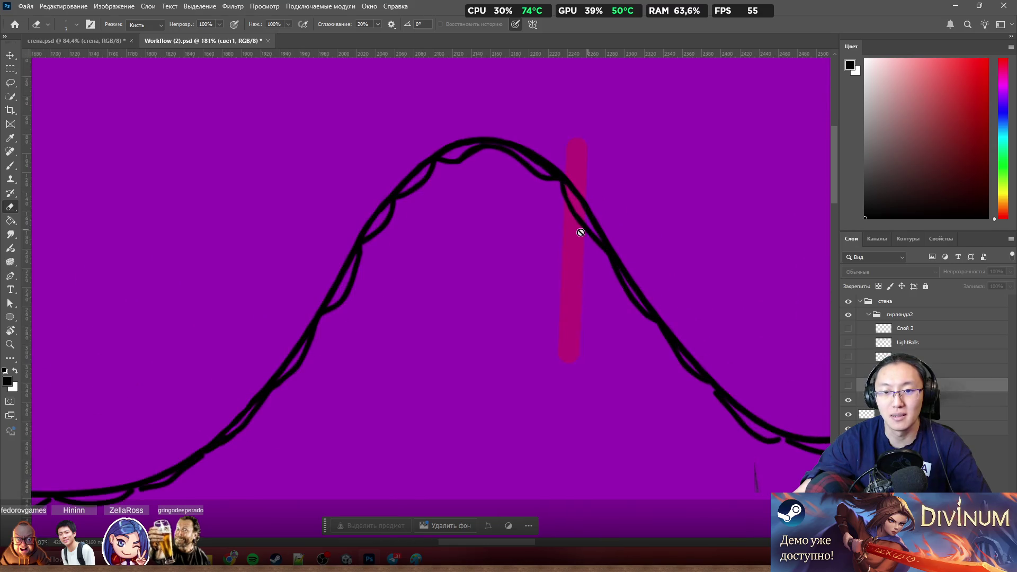
left_click_drag(572, 244, 569, 344)
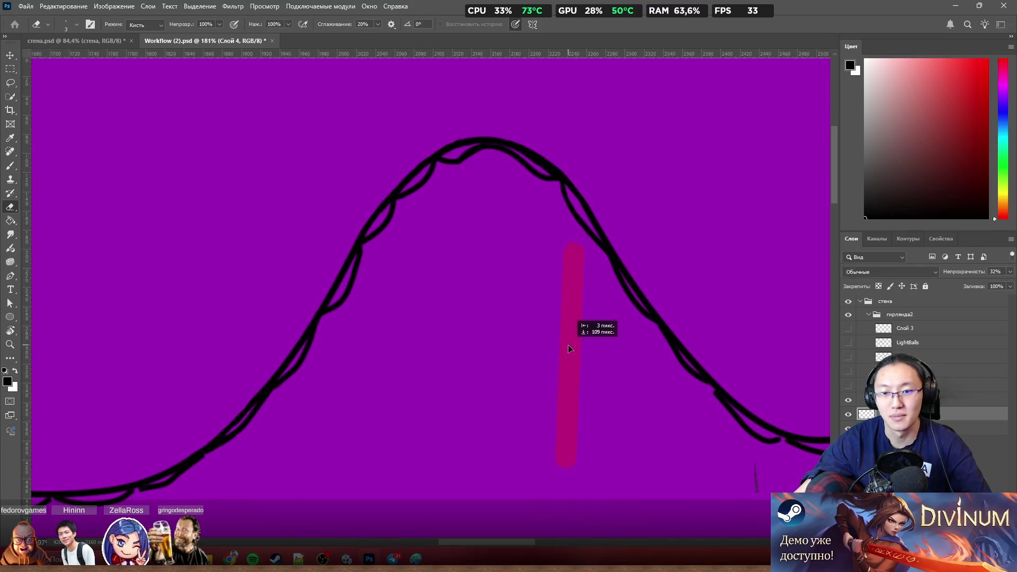
scroll(591, 277, "up", 3)
scroll(589, 214, "up", 2)
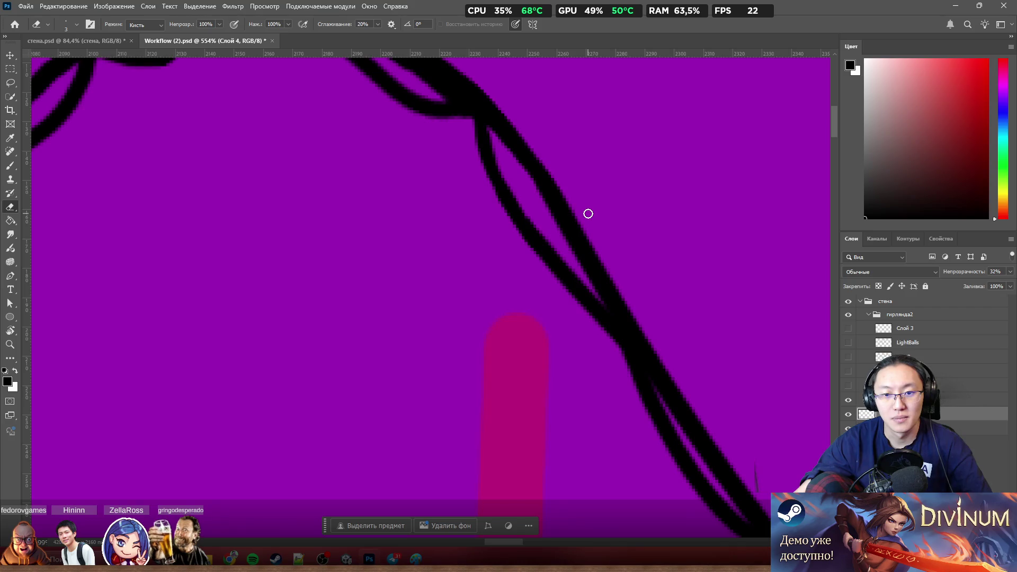
scroll(589, 214, "down", 5)
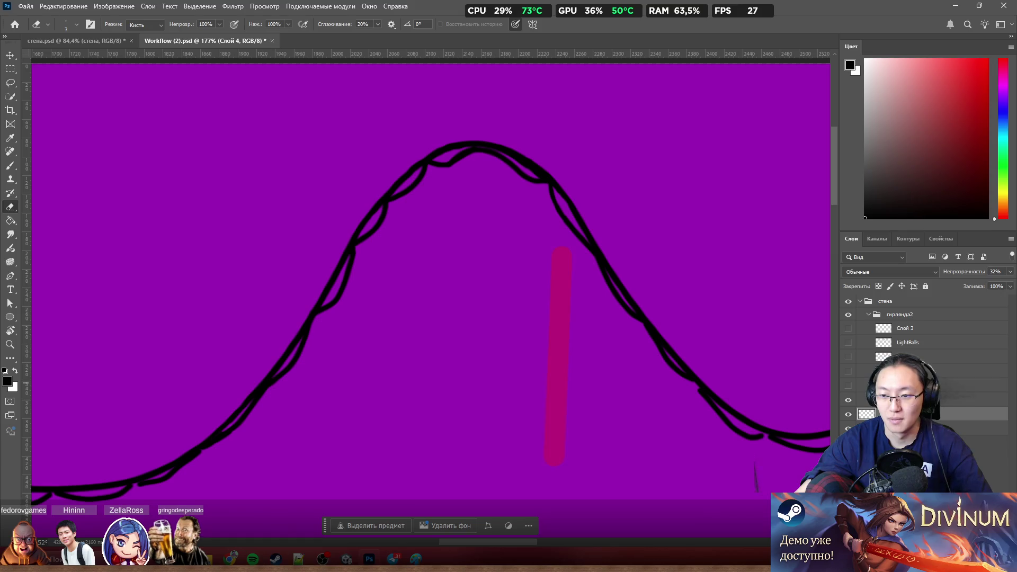
left_click_drag(866, 414, 866, 400)
left_click(898, 400)
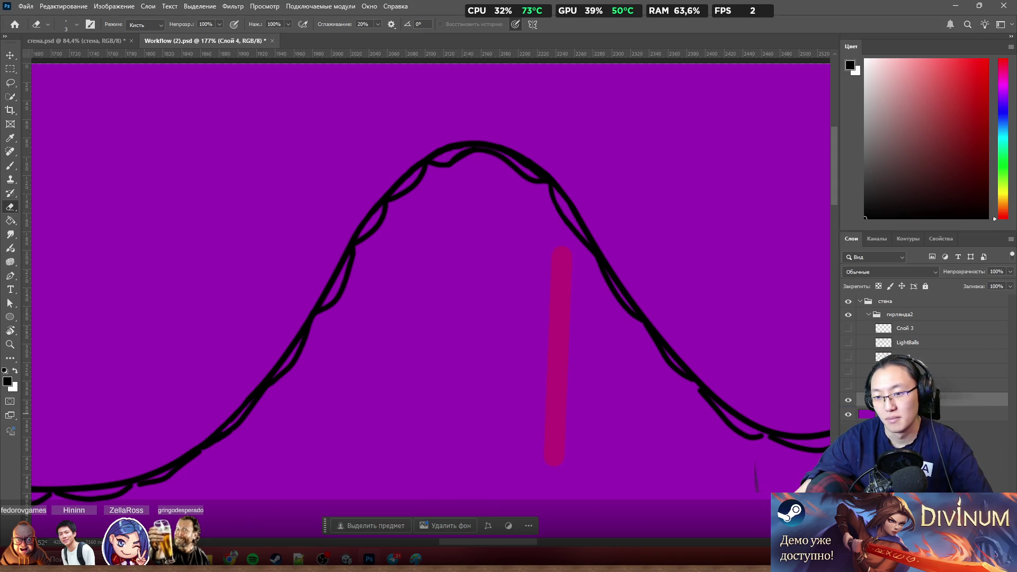
left_click(898, 415)
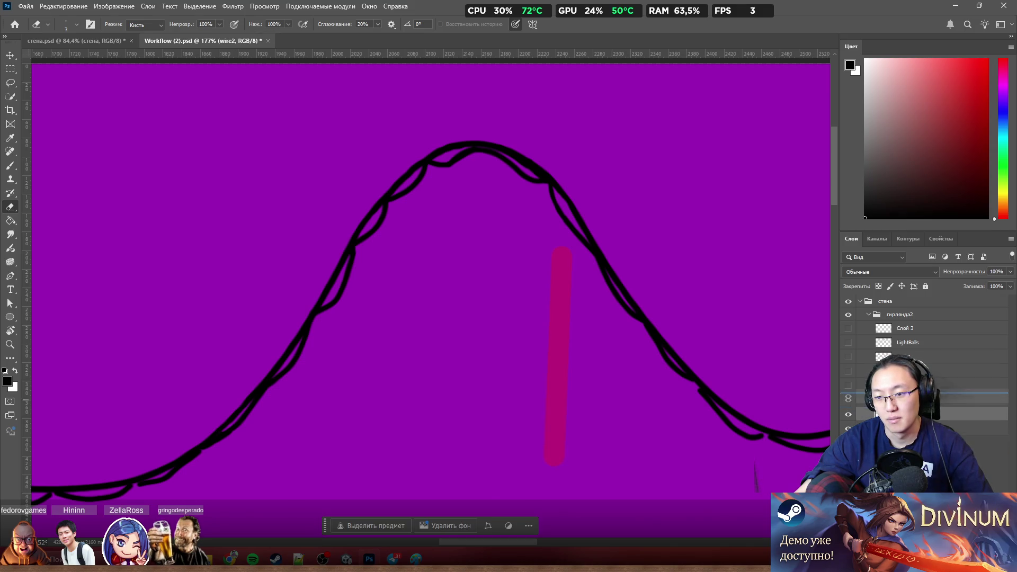
scroll(567, 264, "down", 2)
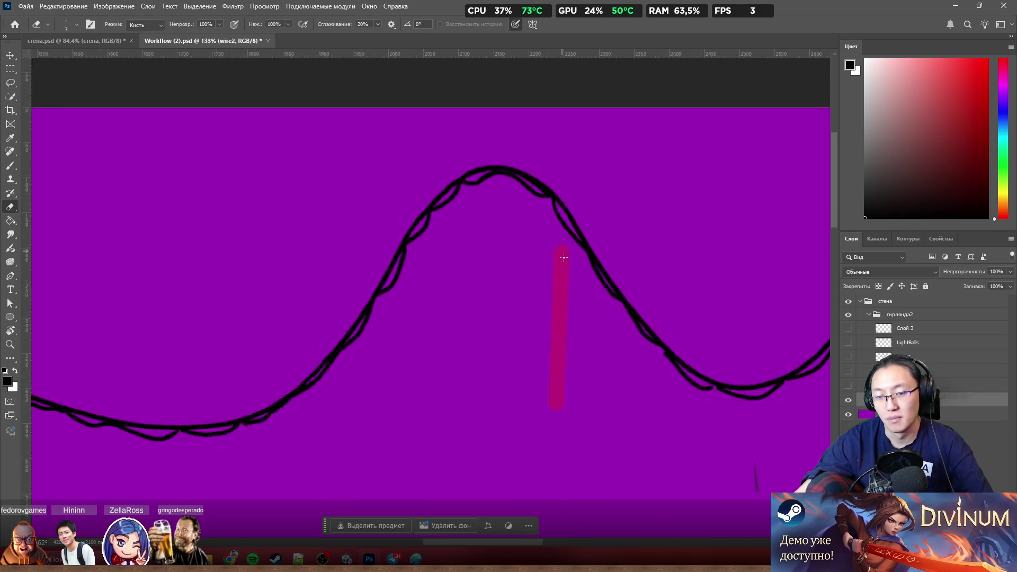
scroll(567, 264, "down", 3)
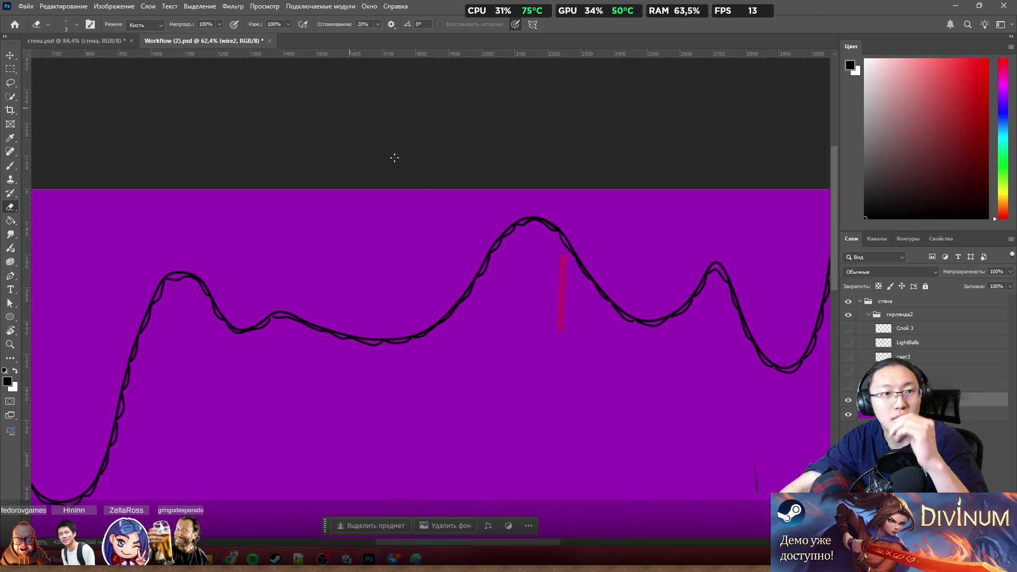
scroll(518, 230, "down", 1)
scroll(519, 213, "down", 1)
scroll(520, 212, "down", 2)
scroll(520, 212, "down", 1)
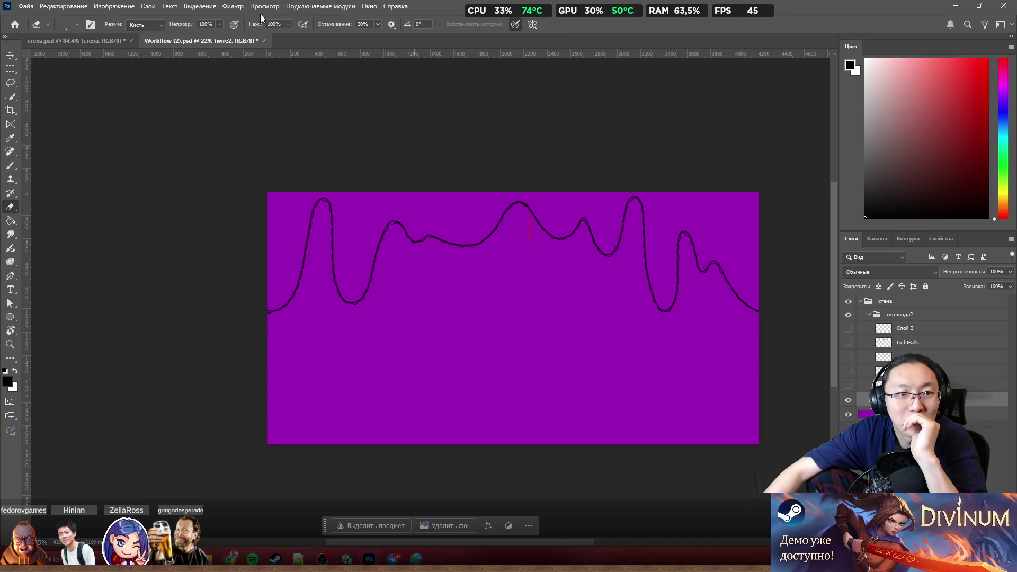
Step: Apply Filter > Other > Offset with a horizontal shift and Wrap Around to the wavy wire
left_click(245, 11)
mouse_move(240, 224)
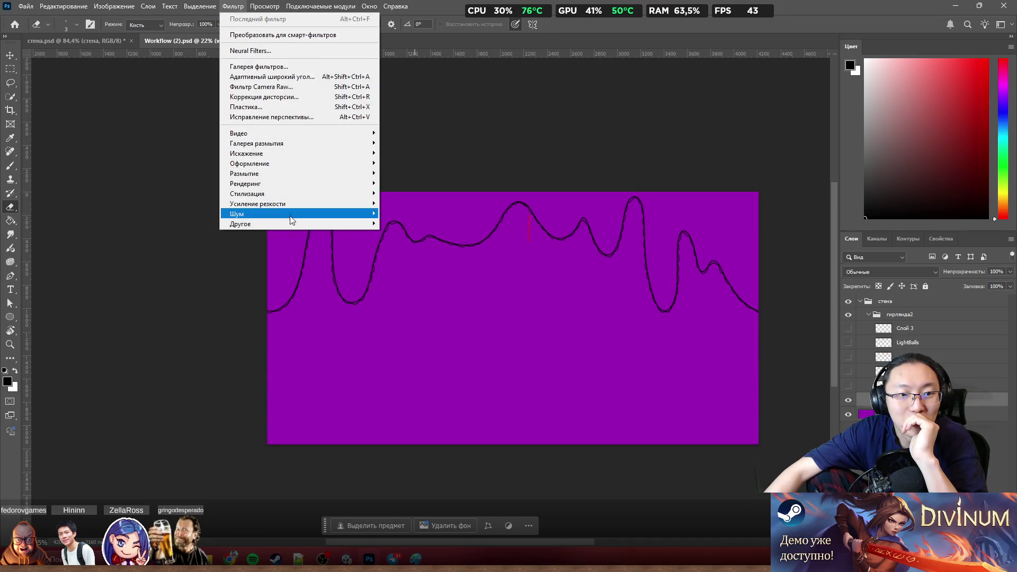
left_click(432, 277)
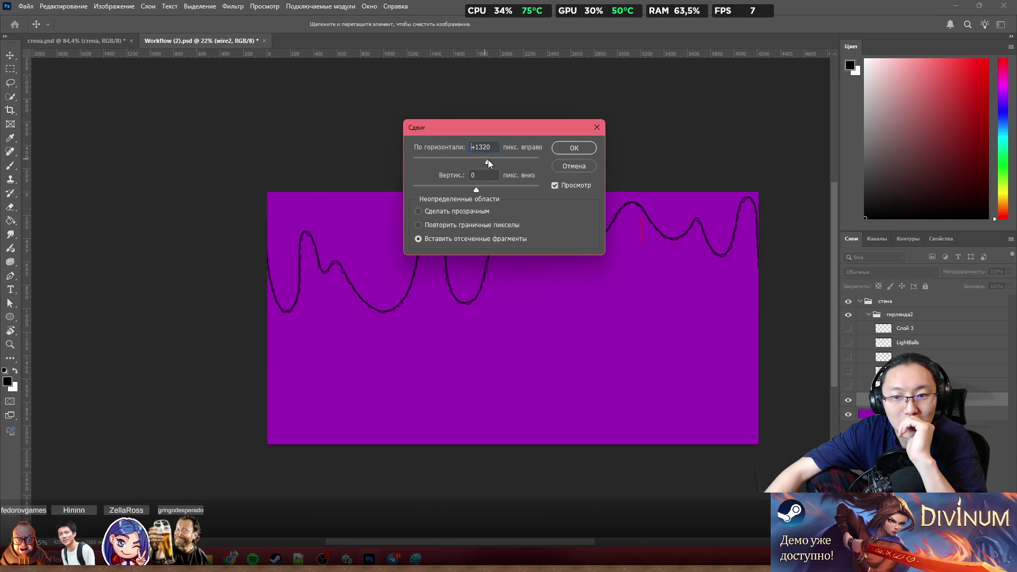
left_click_drag(482, 160, 493, 163)
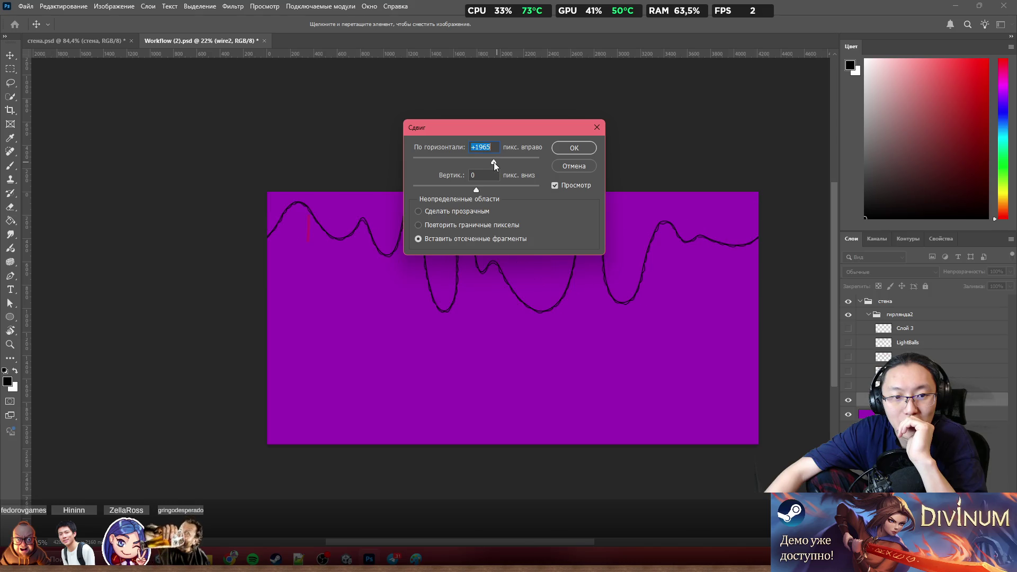
left_click(574, 149)
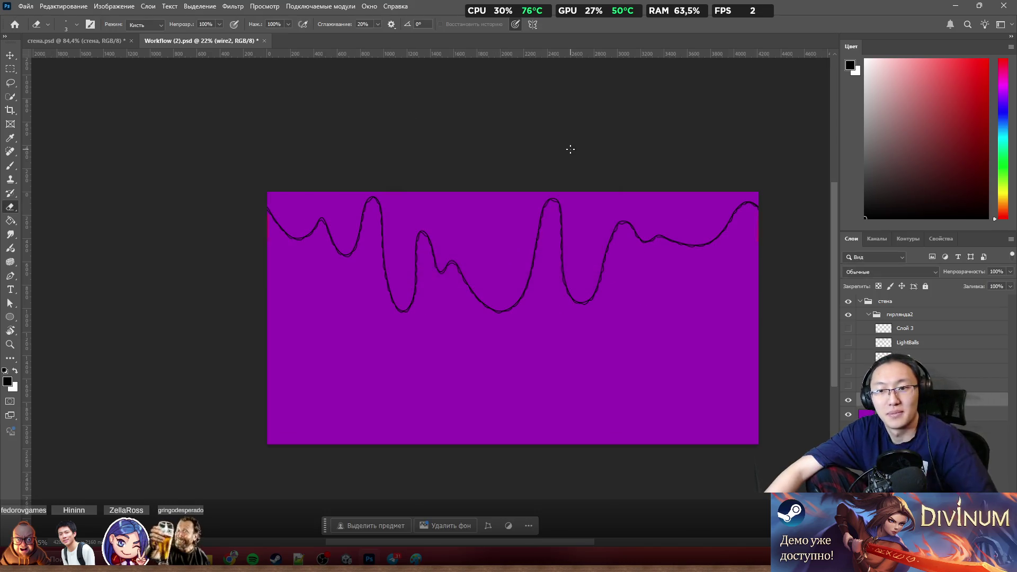
Step: Erase the pink guide patches at the left and right canvas edges
key("e")
scroll(236, 223, "up", 1)
scroll(231, 207, "up", 3)
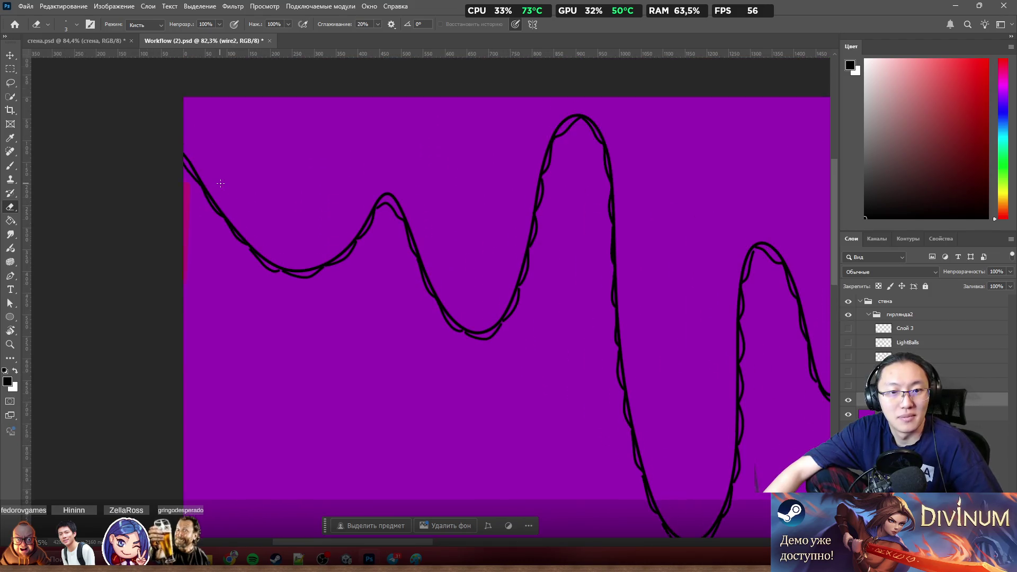
scroll(226, 192, "down", 2)
scroll(529, 263, "down", 2)
scroll(606, 347, "up", 3)
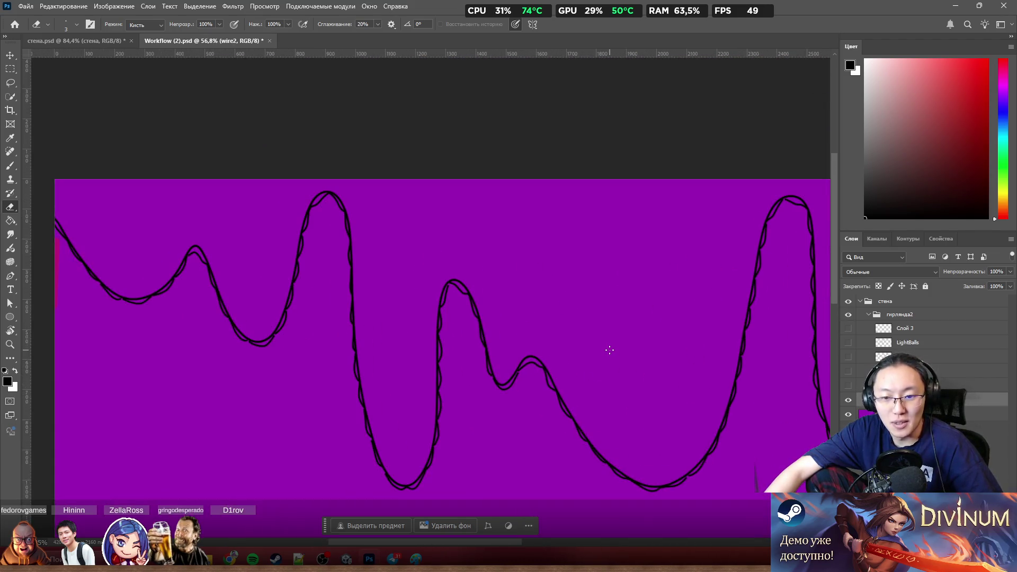
scroll(612, 354, "left", 1)
scroll(609, 357, "left", 2)
scroll(580, 329, "left", 3)
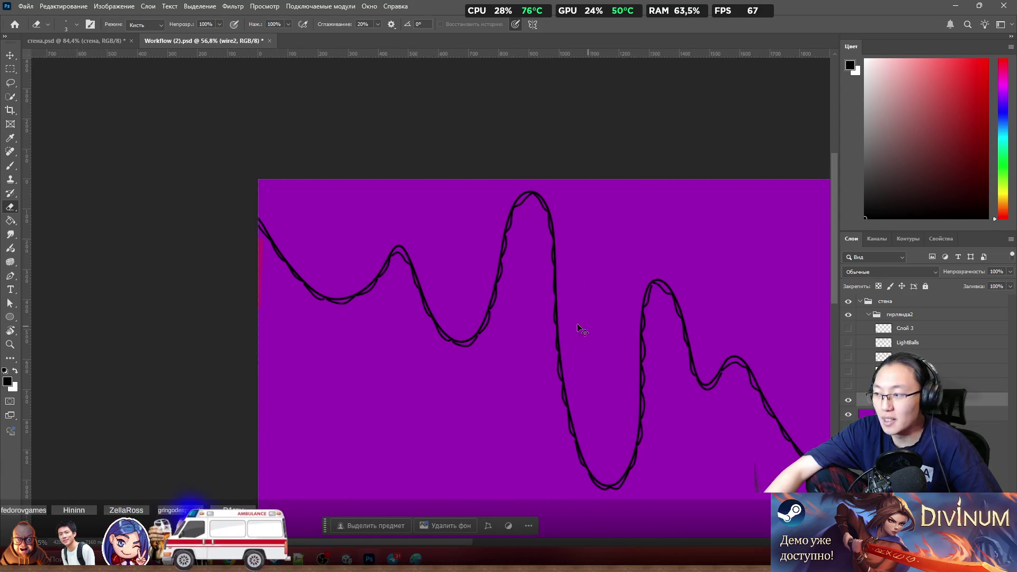
scroll(409, 268, "left", 3)
scroll(411, 270, "up", 3)
scroll(345, 234, "up", 2)
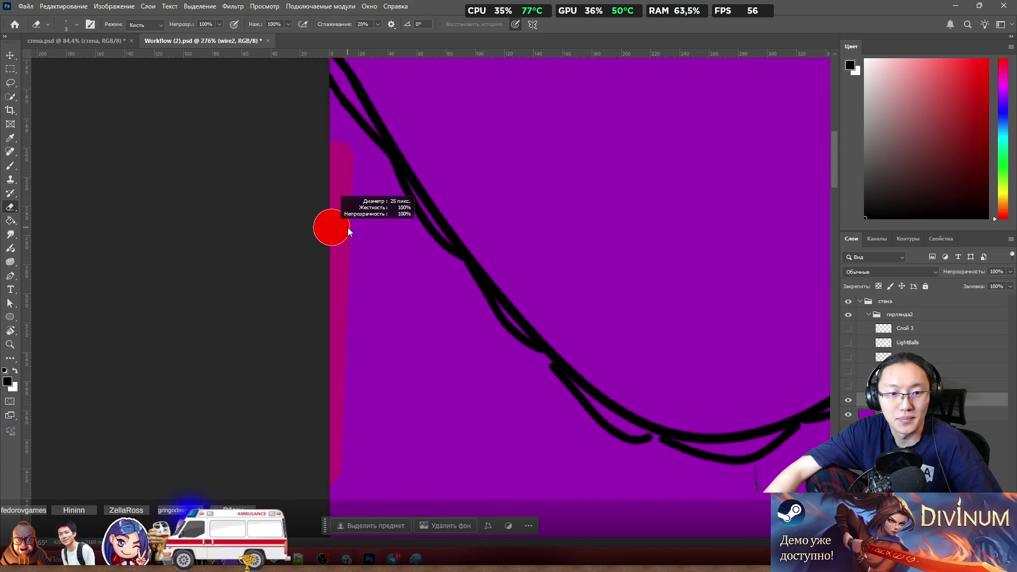
left_click_drag(337, 431, 330, 307)
left_click_drag(339, 173, 324, 166)
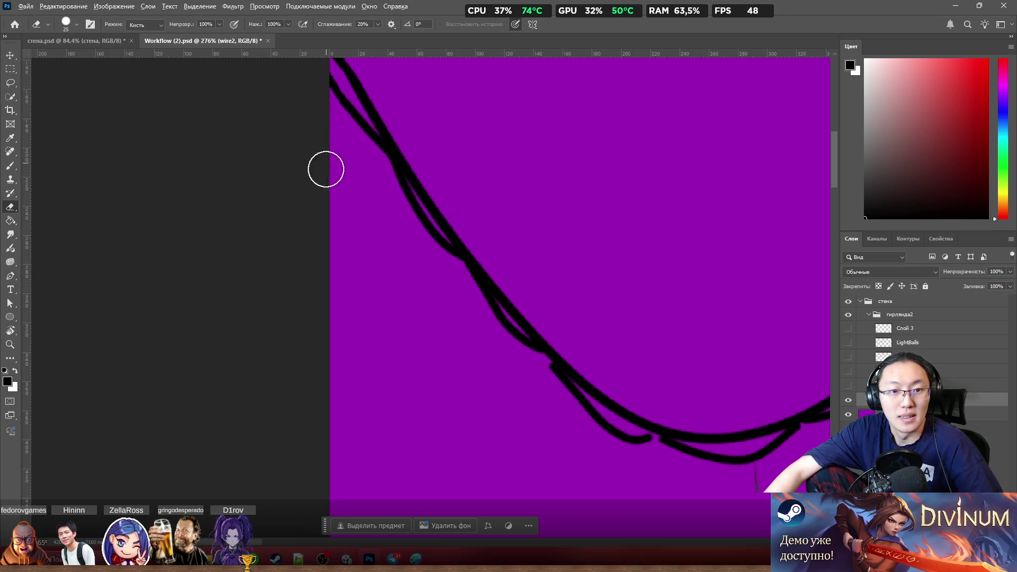
scroll(324, 166, "down", 3)
scroll(250, 266, "down", 4)
scroll(240, 275, "down", 3)
scroll(614, 306, "up", 5)
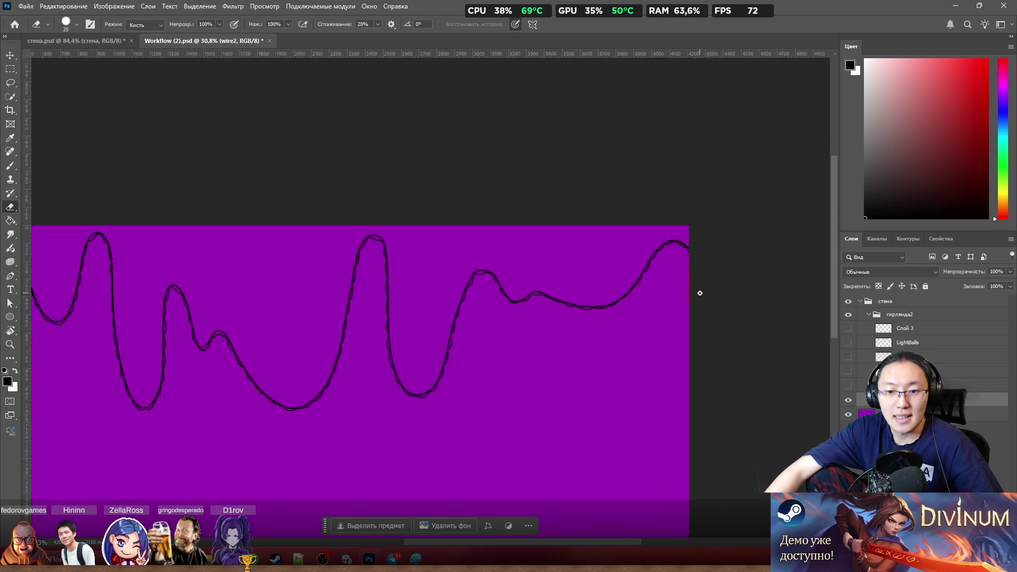
scroll(697, 291, "up", 3)
scroll(681, 277, "right", 3)
scroll(659, 287, "up", 2)
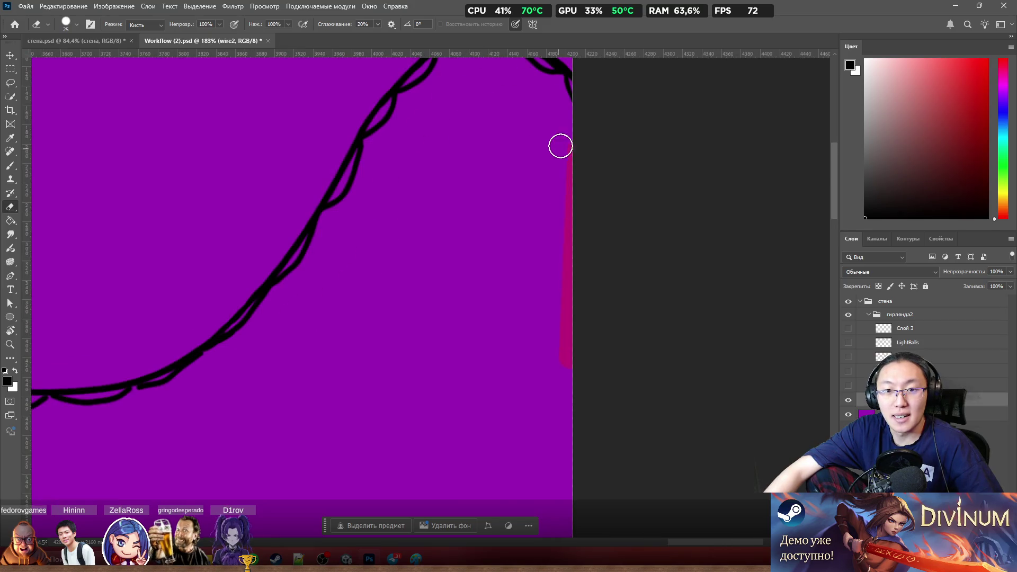
left_click_drag(561, 146, 576, 247)
scroll(618, 257, "down", 2)
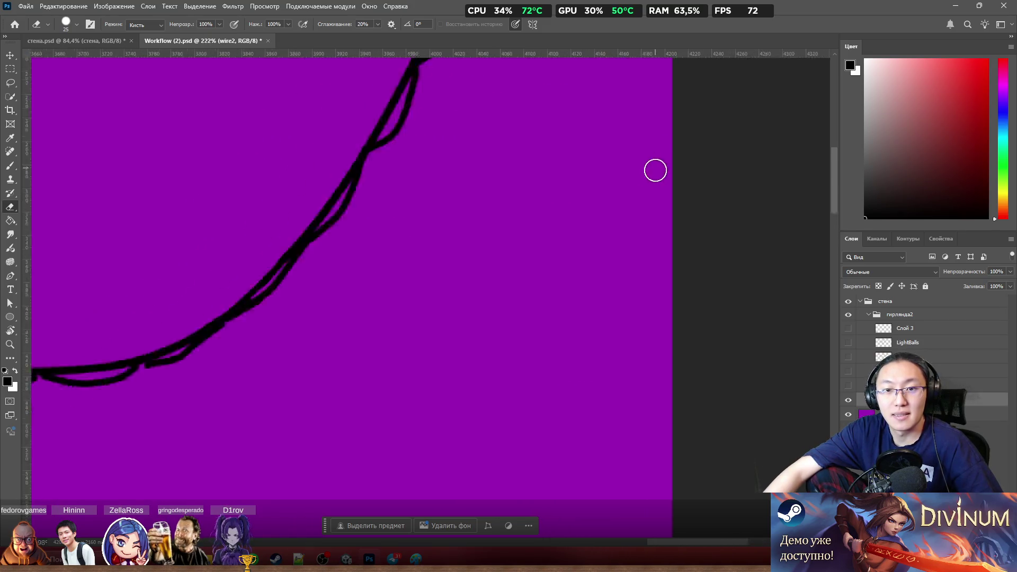
scroll(654, 167, "down", 3)
scroll(651, 204, "down", 3)
scroll(540, 236, "left", 3)
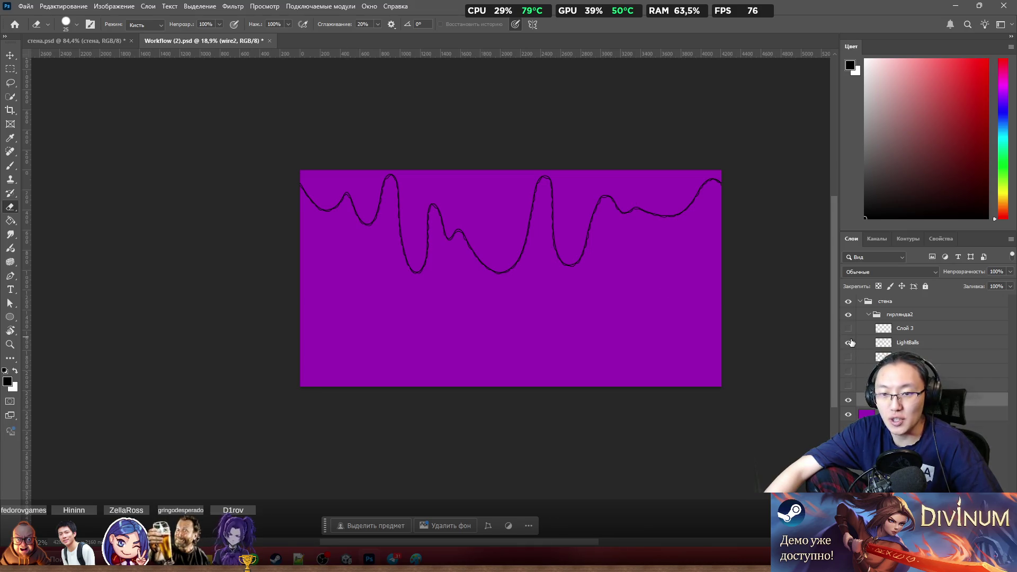
scroll(375, 177, "up", 1)
scroll(445, 228, "up", 3)
scroll(477, 250, "up", 2)
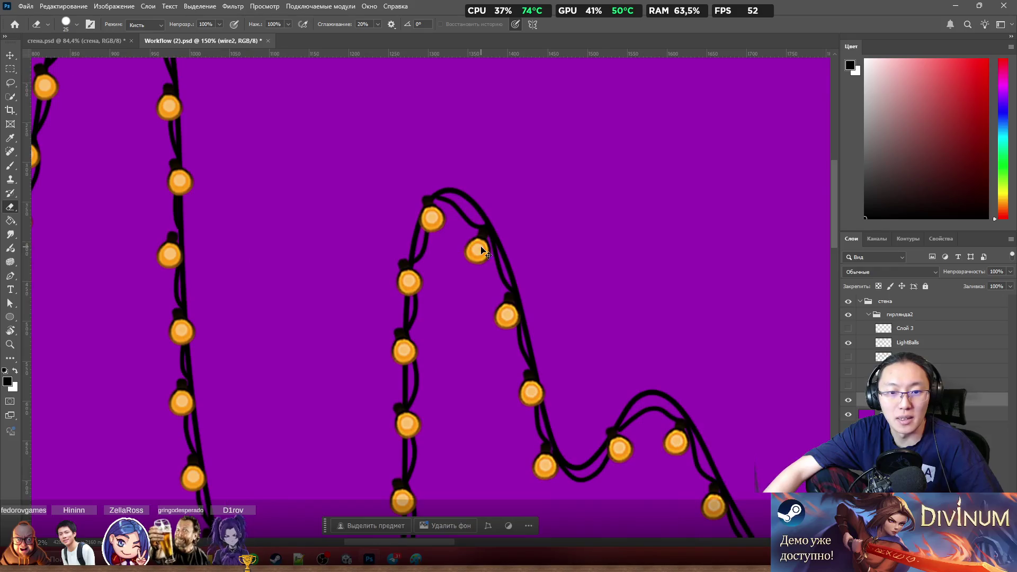
Step: Select LightBalls and turn on both orange glow layers, toggling one to compare
left_click(481, 250, "ctrl")
scroll(490, 249, "down", 2)
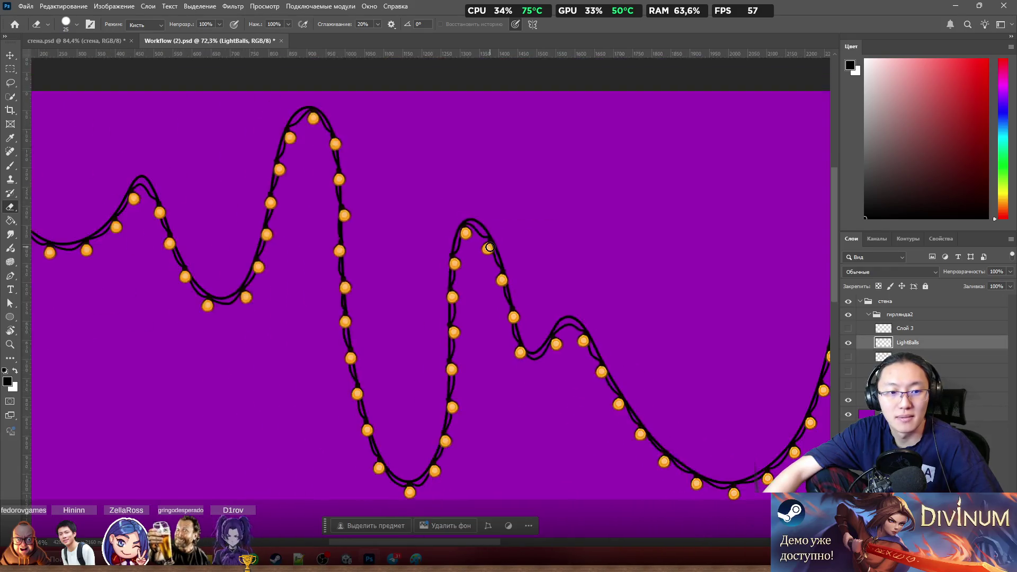
scroll(488, 248, "down", 2)
scroll(488, 246, "down", 1)
scroll(556, 230, "down", 2)
scroll(636, 227, "up", 3)
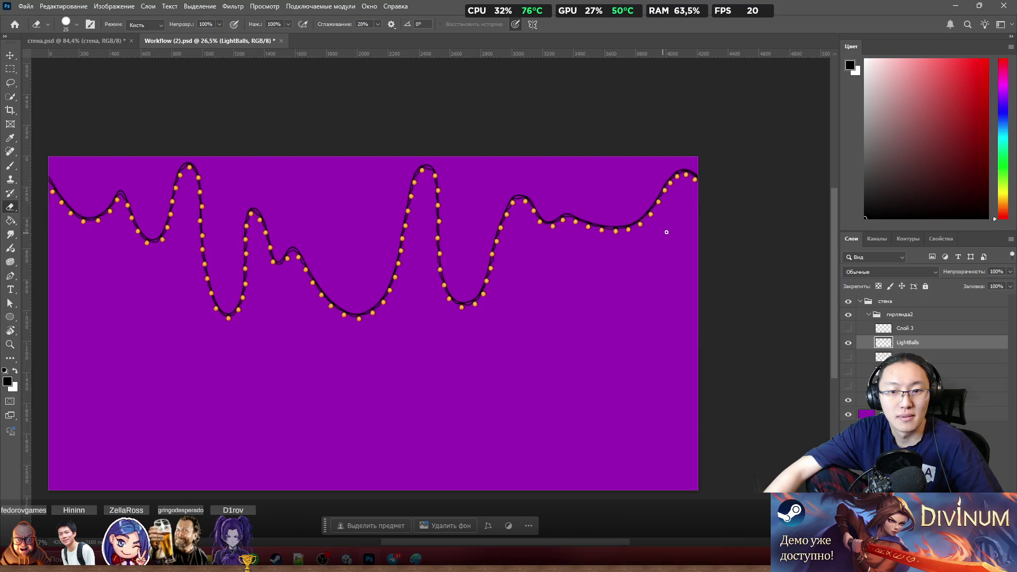
scroll(700, 224, "up", 1)
left_click(849, 358)
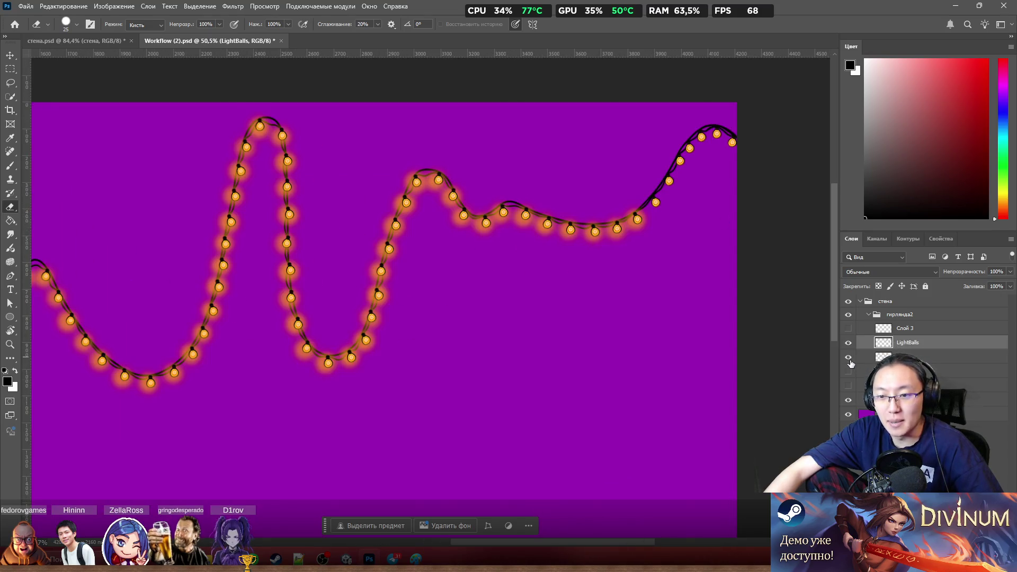
left_click(849, 360)
left_click(850, 374)
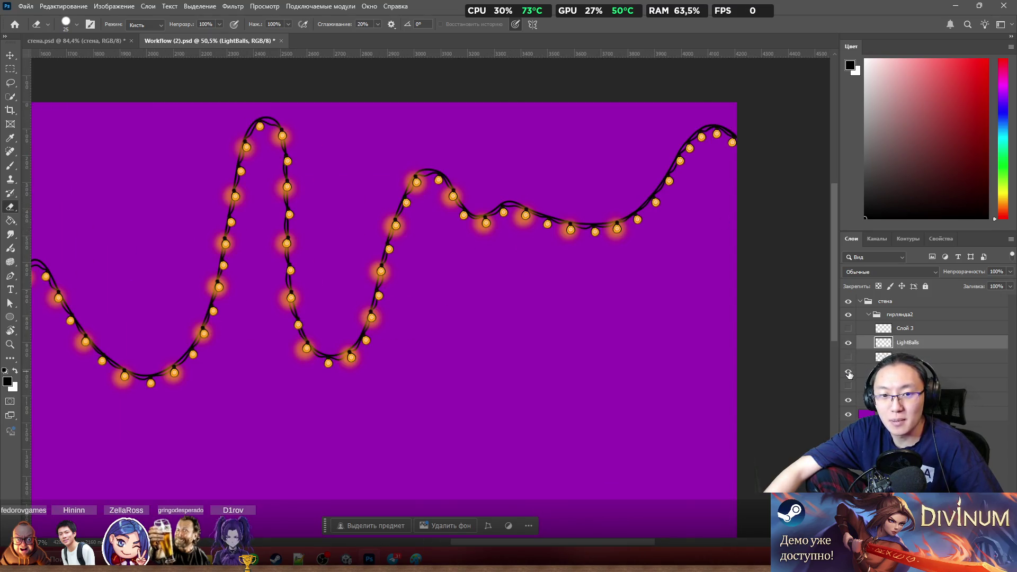
left_click(849, 387)
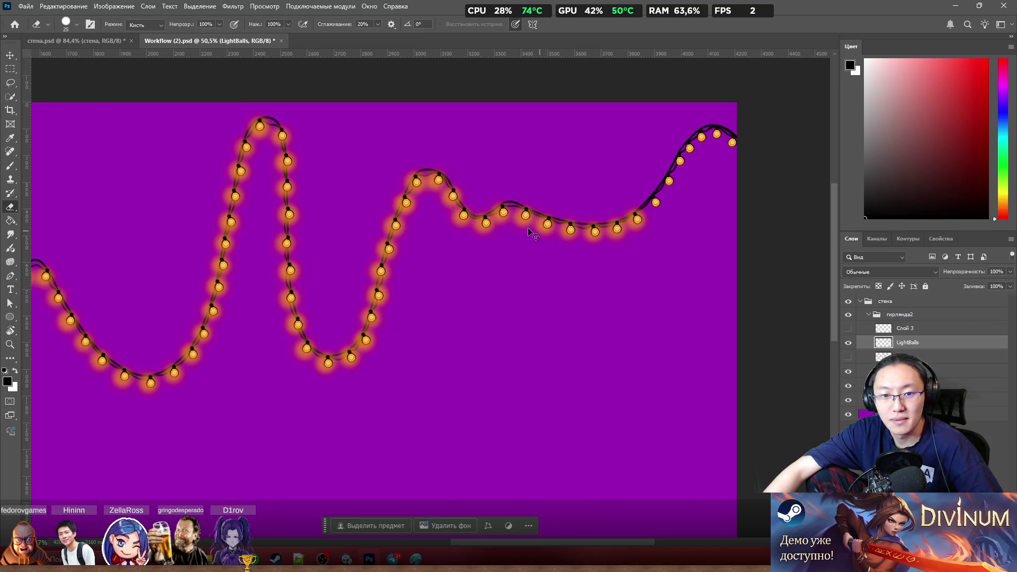
scroll(529, 232, "up", 5)
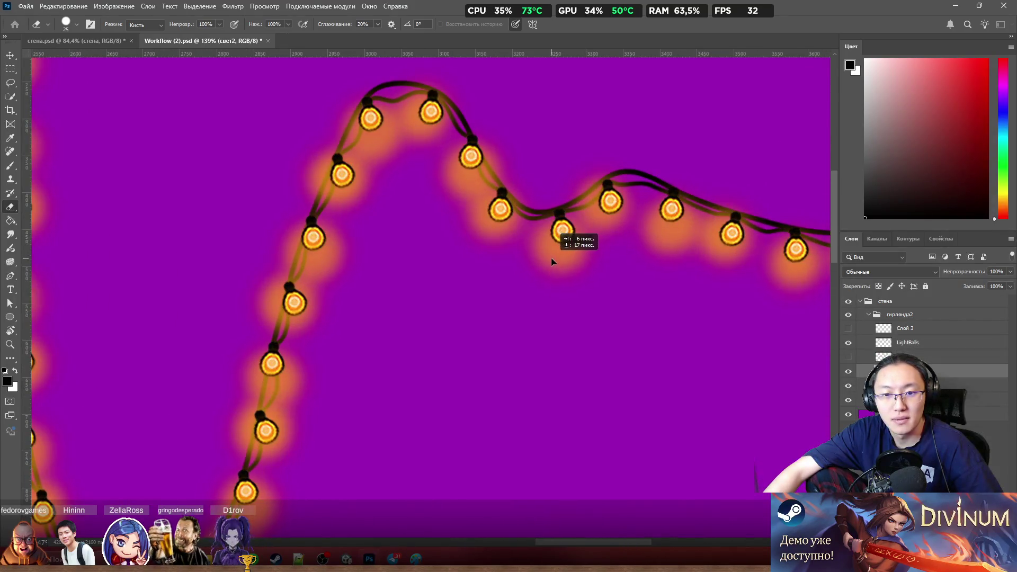
Step: Nudge the glow up so it sits on its bulbs, then switch to and hide the other glow layer
left_click_drag(552, 260, 555, 250)
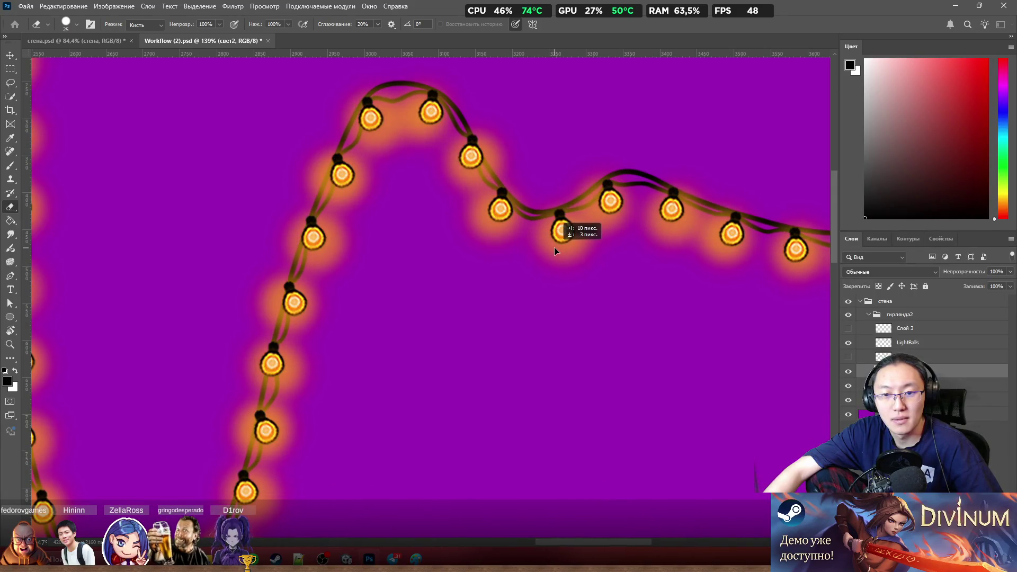
left_click_drag(500, 231, 506, 228)
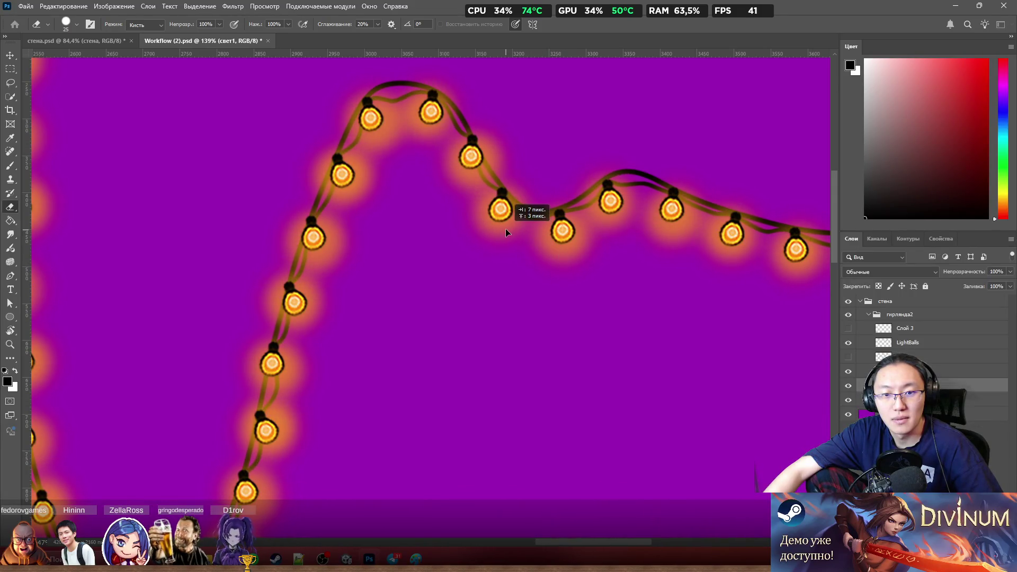
scroll(505, 228, "down", 2)
scroll(506, 228, "down", 3)
scroll(589, 224, "up", 5)
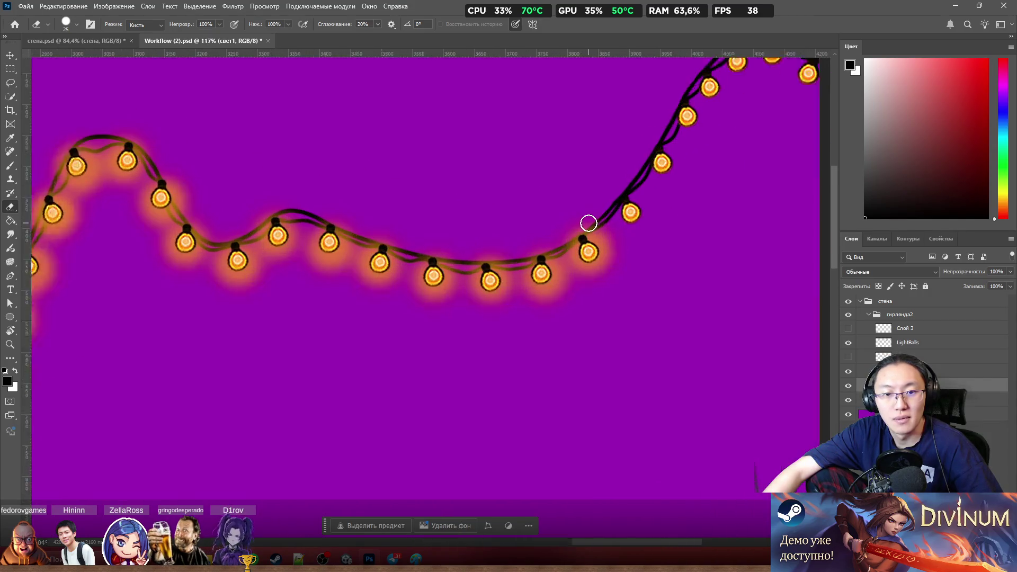
scroll(595, 227, "down", 2)
scroll(661, 257, "down", 2)
scroll(349, 248, "up", 3)
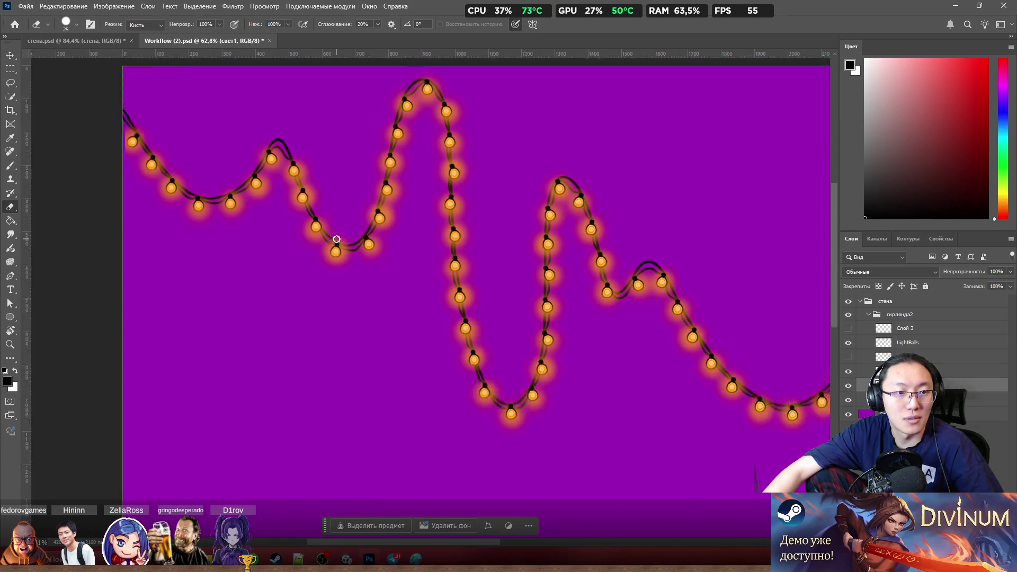
scroll(334, 242, "down", 3)
scroll(706, 218, "up", 2)
scroll(719, 198, "up", 1)
scroll(720, 198, "up", 1)
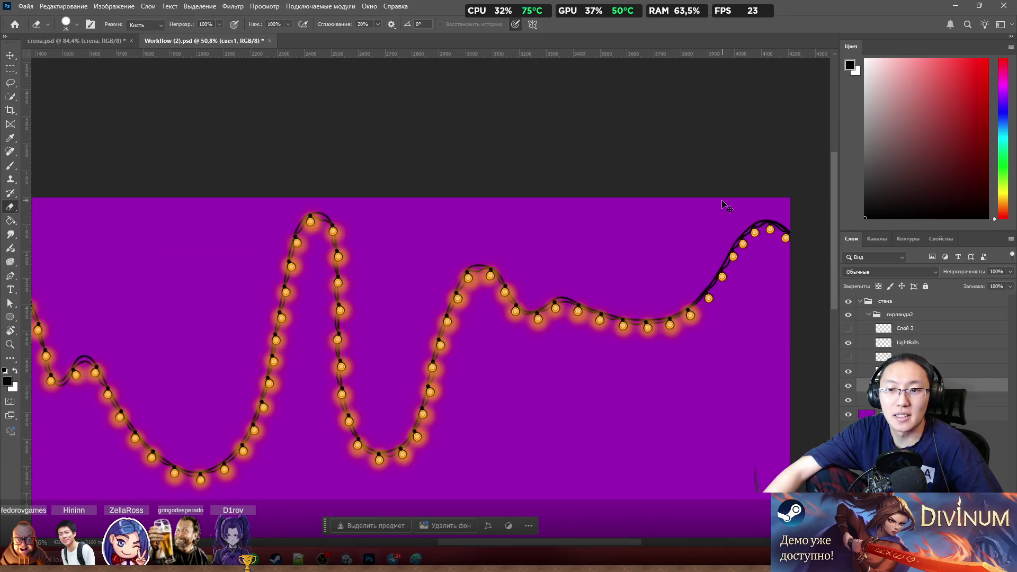
scroll(717, 266, "up", 2)
scroll(609, 284, "up", 2)
scroll(588, 301, "up", 1)
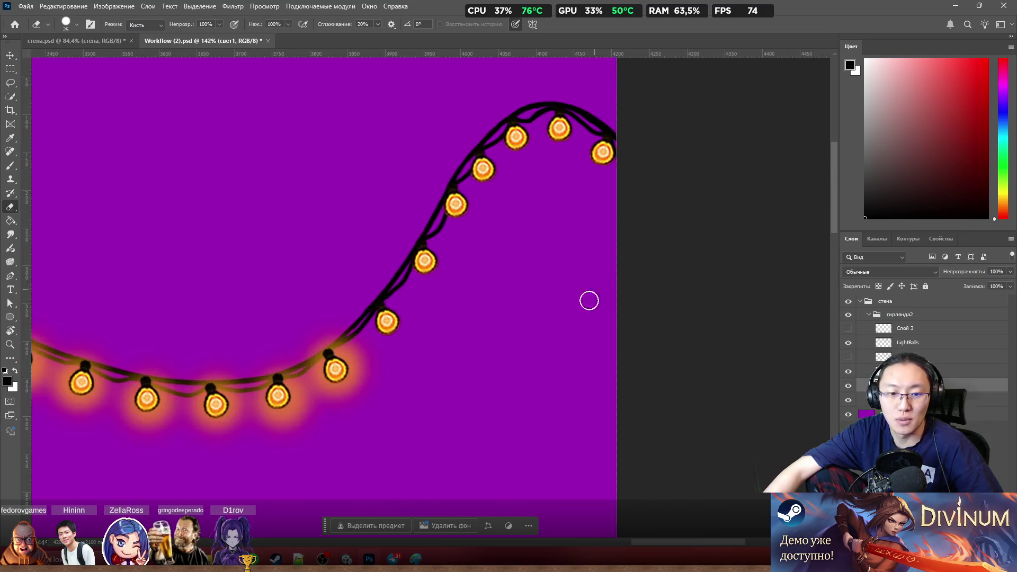
key("alt+]")
left_click(848, 374)
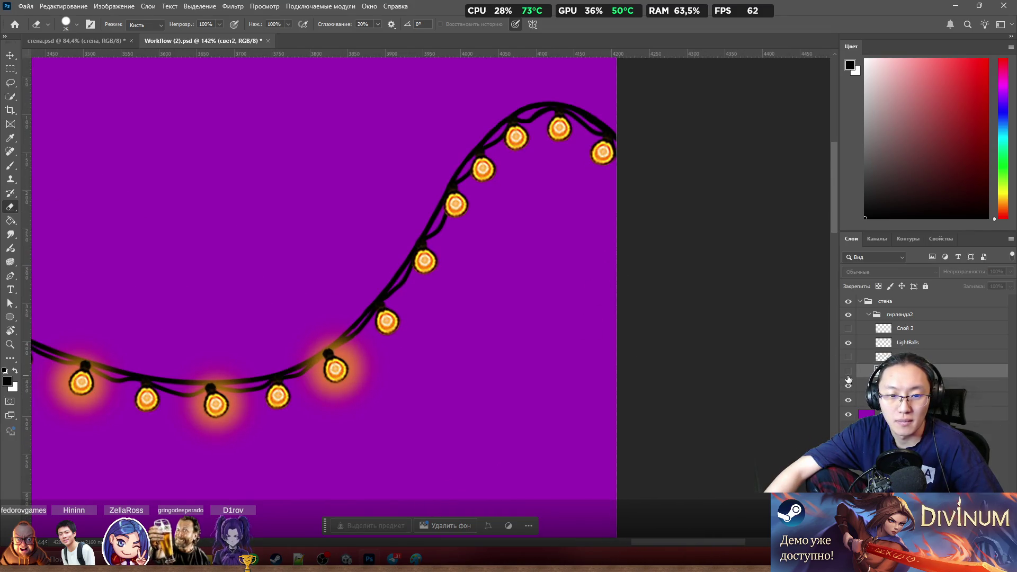
Step: Lasso a lower bulb's glow on the right glow layer, copy it to a new layer with Ctrl+J and move it up
key("l")
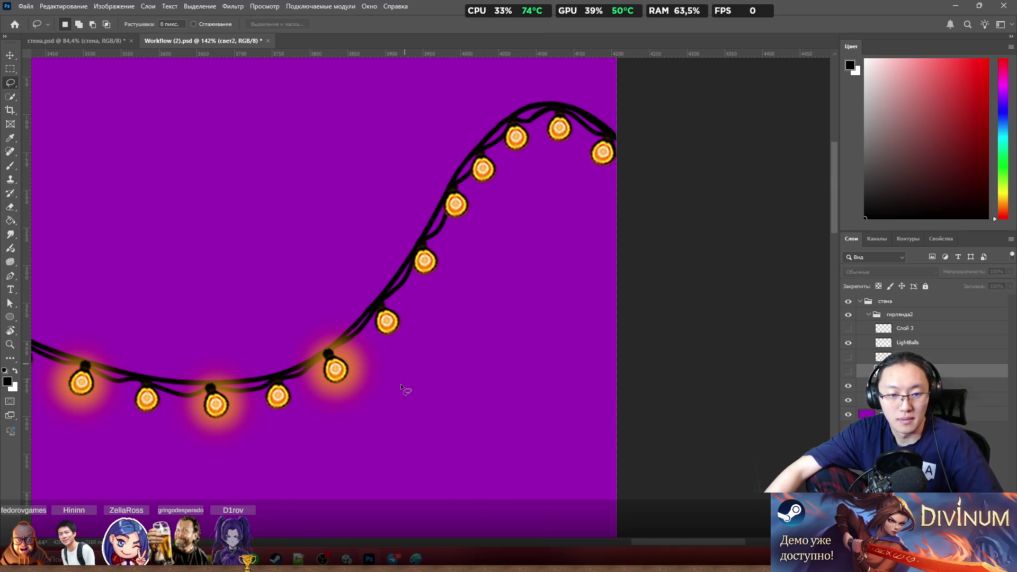
mouse_move(276, 362)
left_mouse_down()
mouse_move(370, 334)
mouse_move(341, 369)
left_mouse_up()
key("ctrl+j")
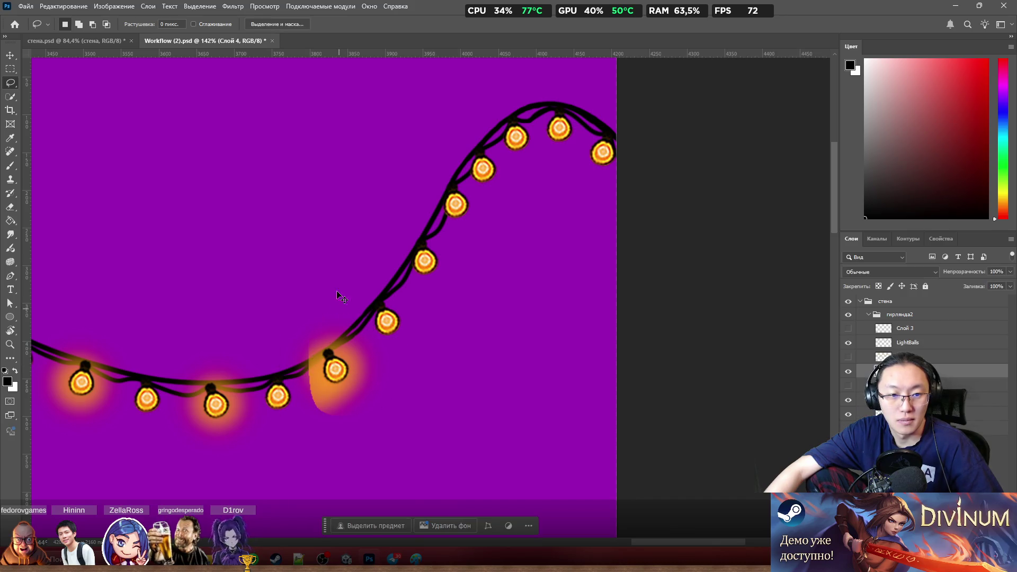
key("ctrl+z")
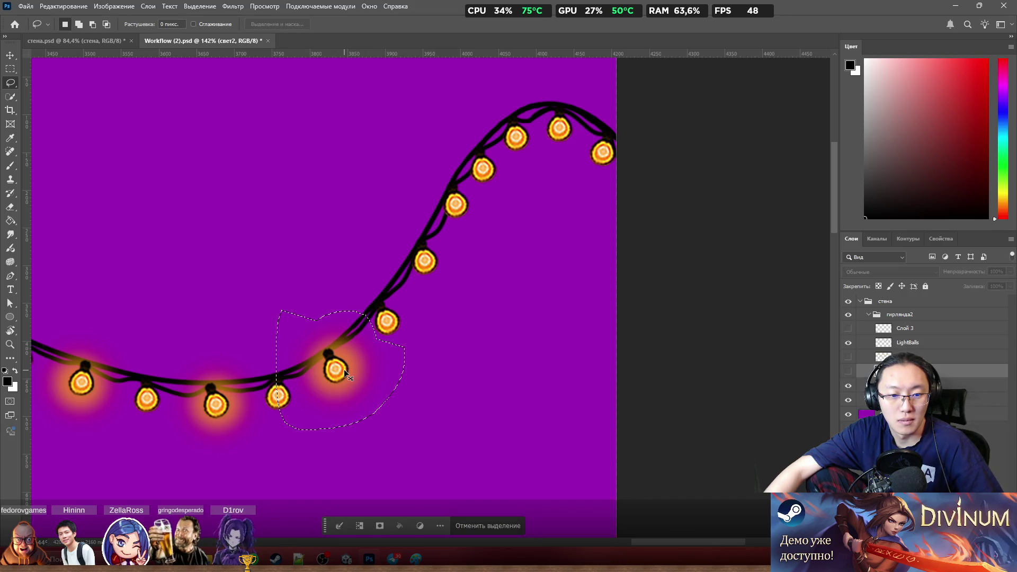
key("alt+bracketleft")
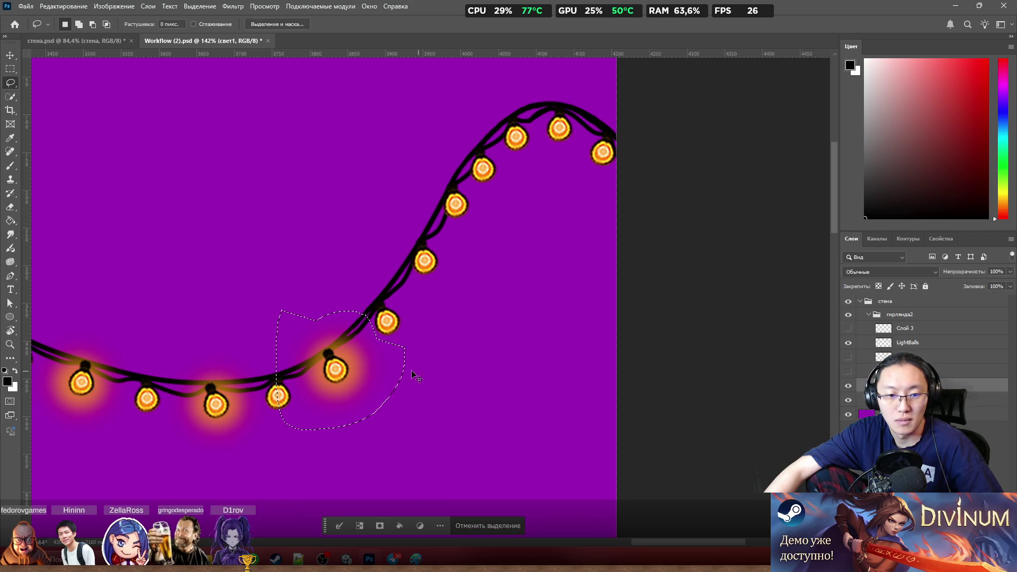
key("ctrl+j")
left_click_drag(340, 364, 356, 137)
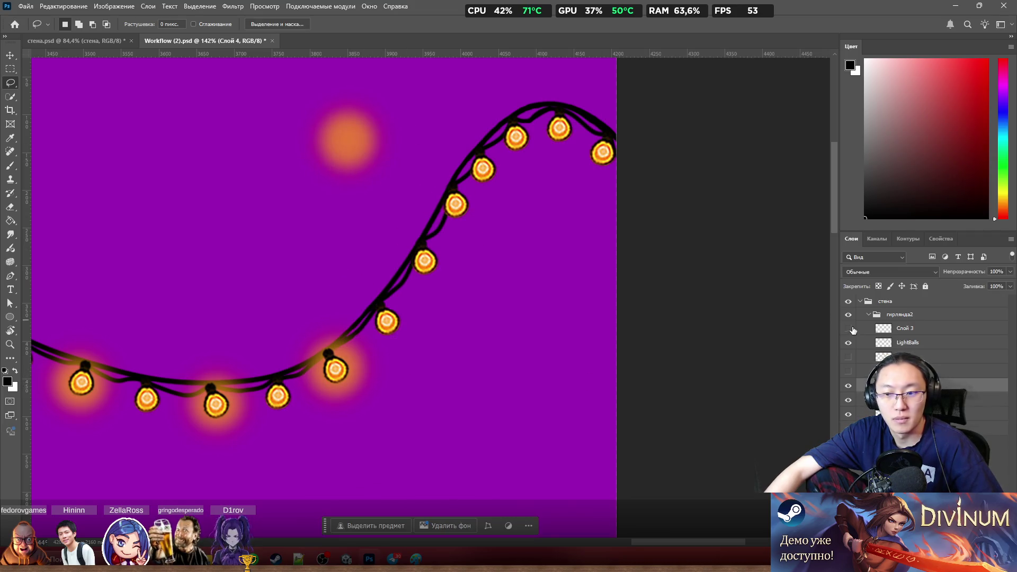
Step: Place the copied glow and two pasted duplicates onto the rising-curve and top bulbs
left_click(848, 374)
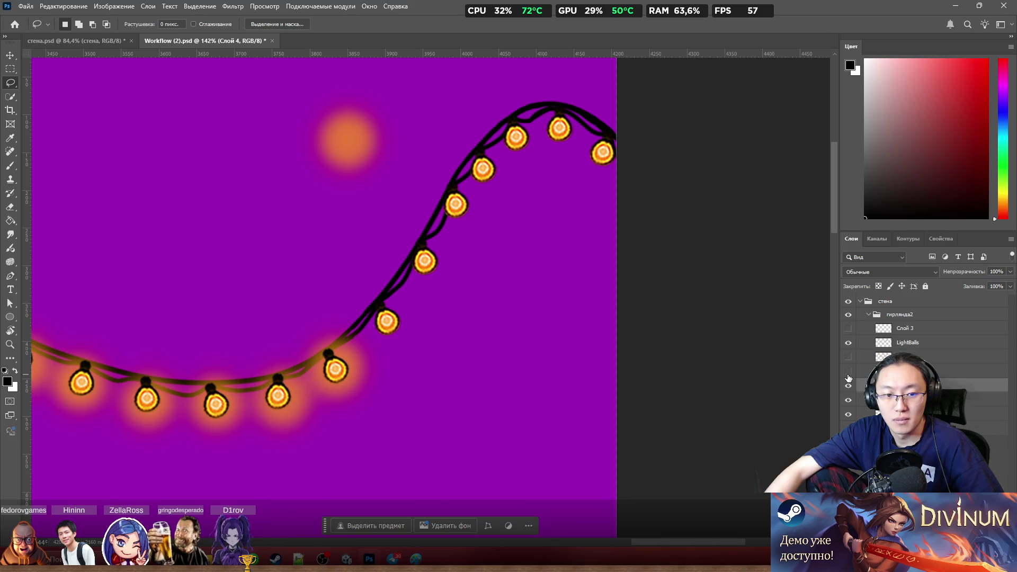
left_click(848, 373)
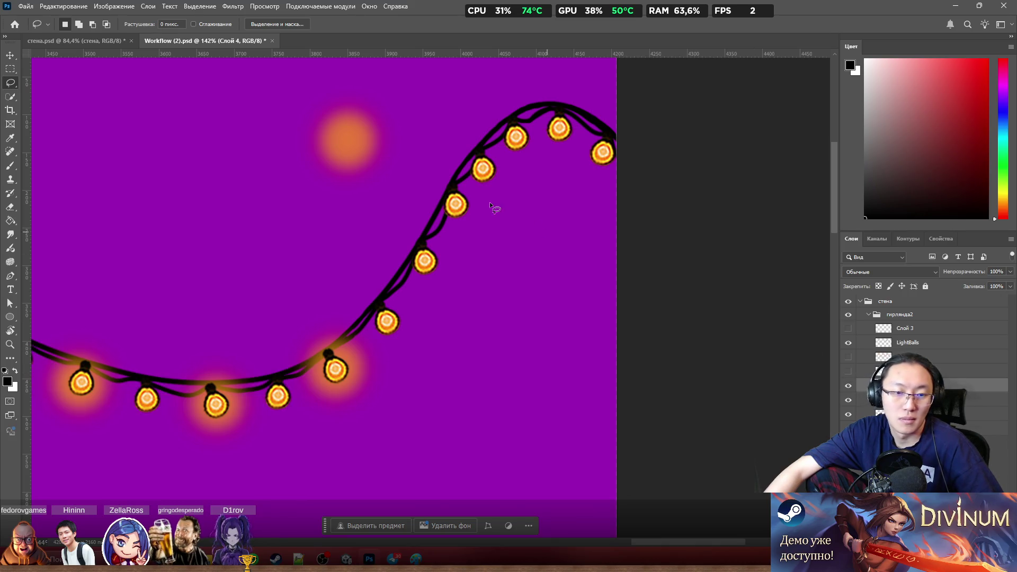
left_click_drag(364, 150, 443, 271)
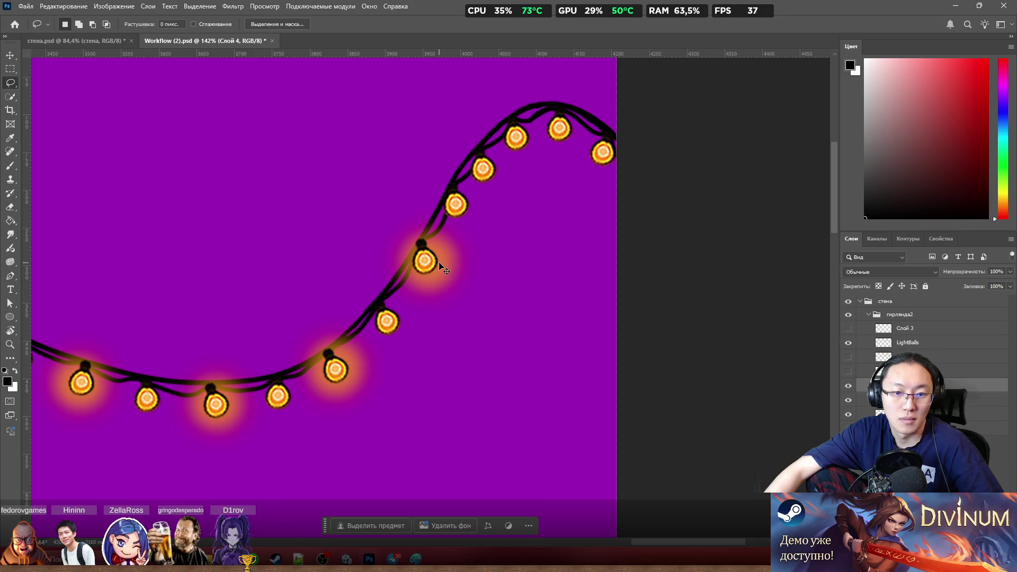
key("ctrl+v")
mouse_move(335, 261)
left_mouse_down()
mouse_move(343, 274)
mouse_move(501, 159)
left_mouse_up()
key("ctrl+v")
left_click_drag(327, 288, 562, 139)
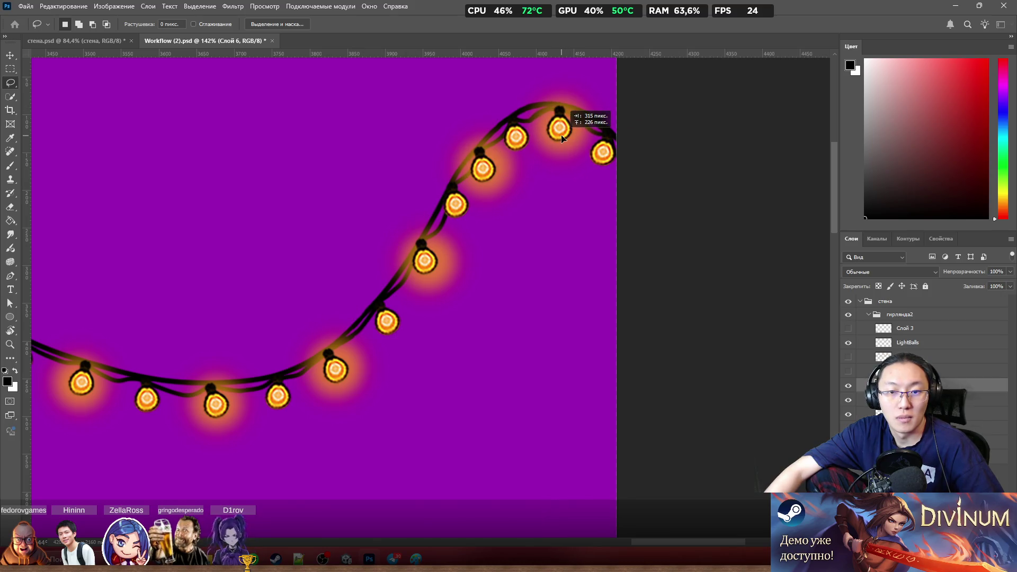
left_click_drag(561, 139, 562, 139)
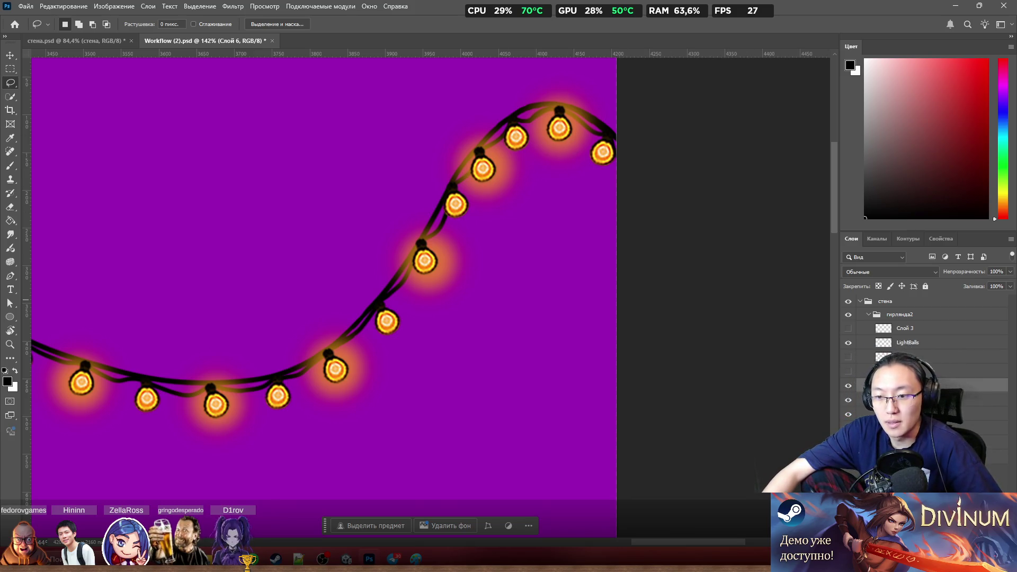
Step: Switch to the свет1 glow layer and toggle its visibility to compare the glows
key("alt+[")
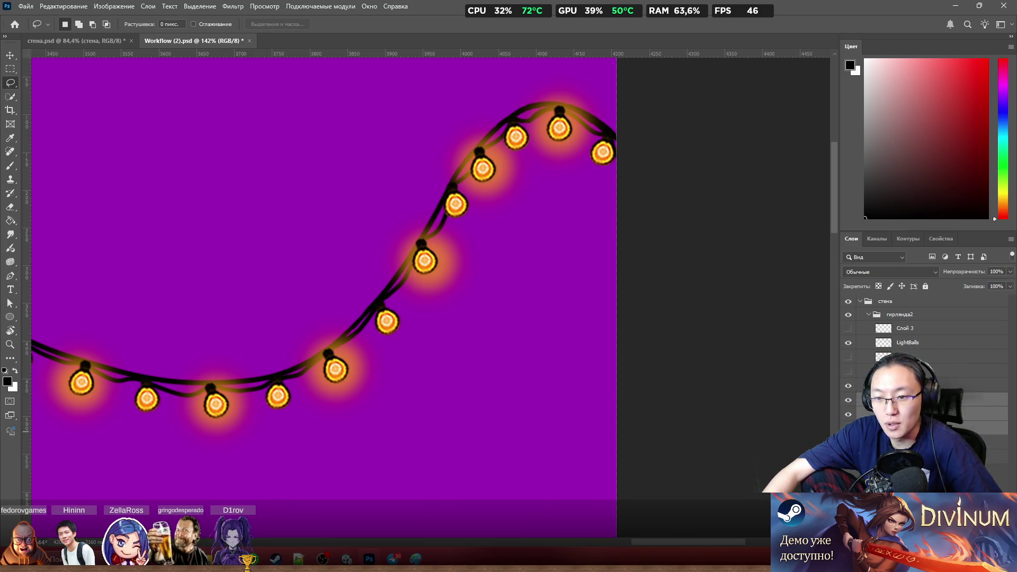
left_click(914, 385)
left_click(848, 387)
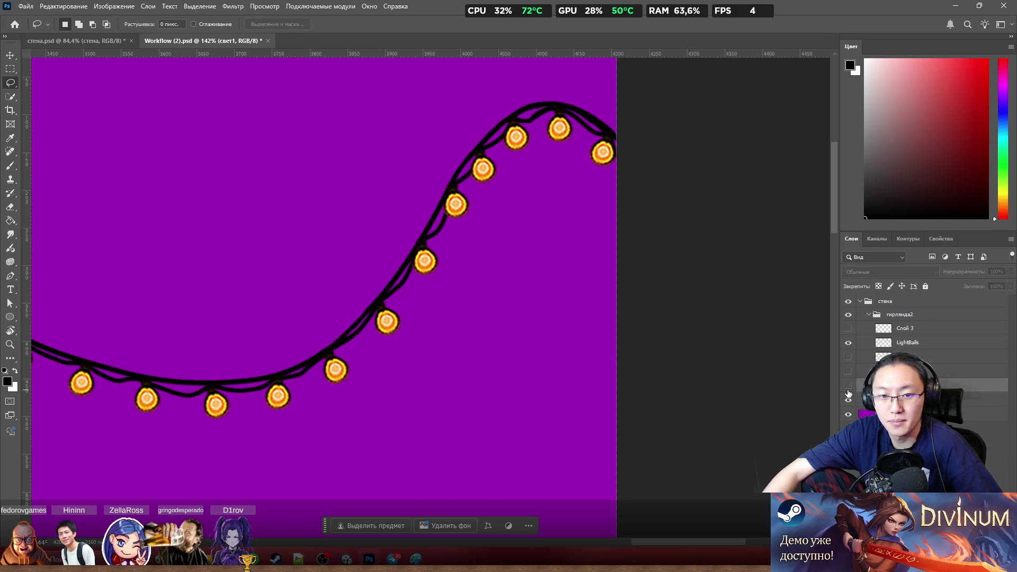
left_click(849, 387)
left_click(848, 386)
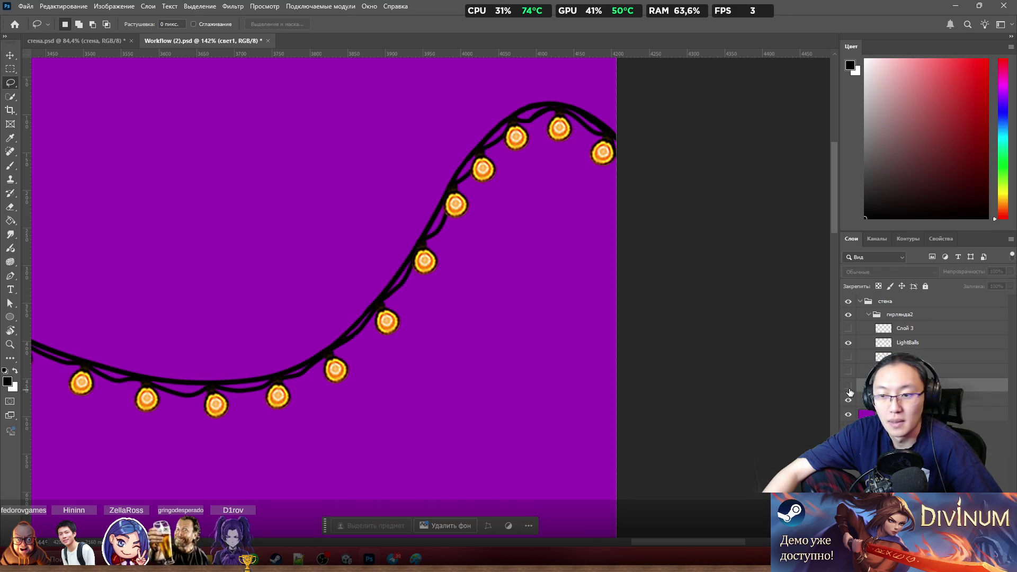
left_click(849, 386)
Step: Paste four more glows onto the lower, rising, upper and top bulbs, moving the extra one aside
key("ctrl+v")
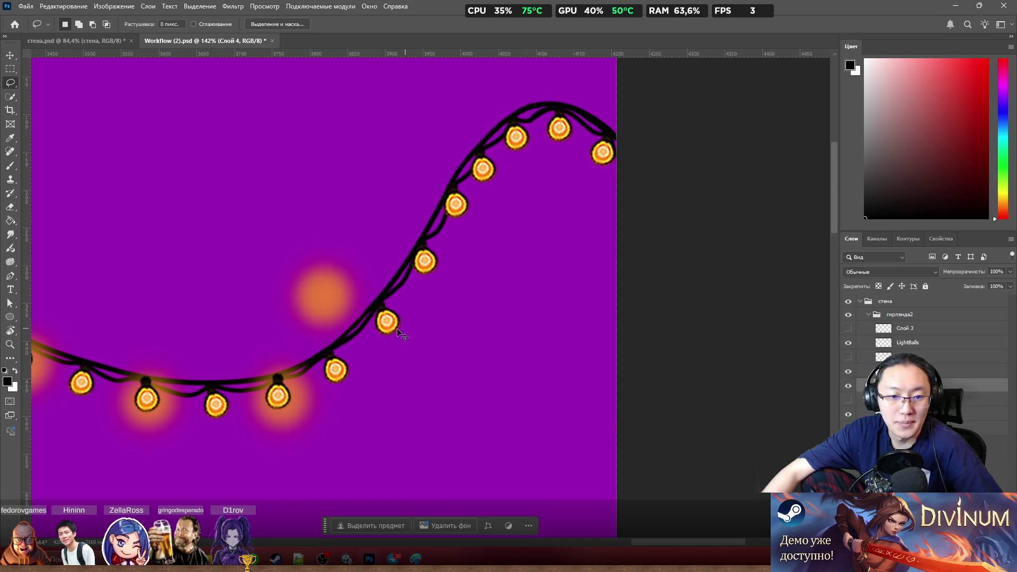
left_click_drag(327, 298, 392, 327)
key("ctrl+v")
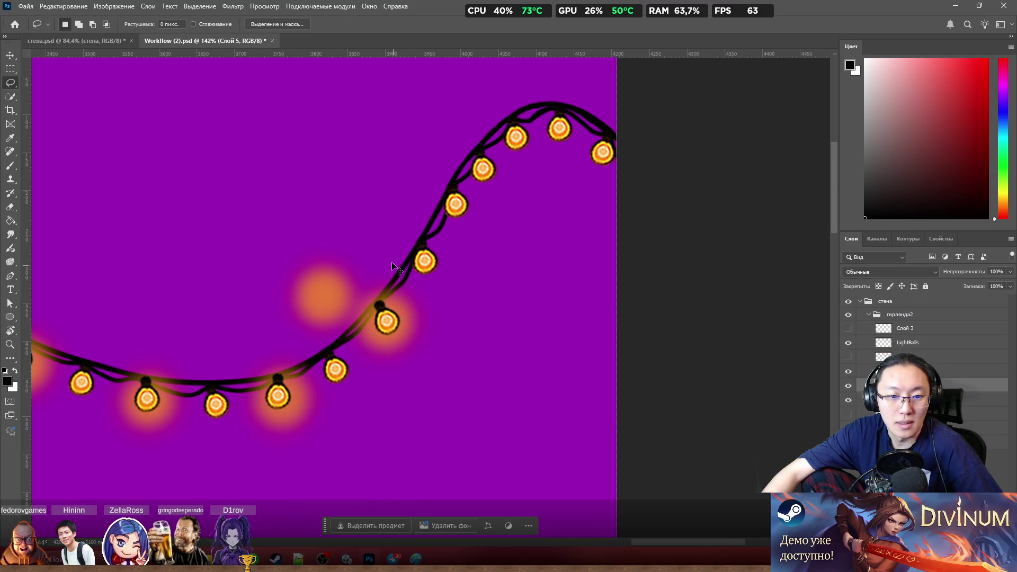
mouse_move(340, 284)
left_mouse_down()
mouse_move(431, 228)
mouse_move(438, 202)
left_mouse_up()
key("ctrl+v")
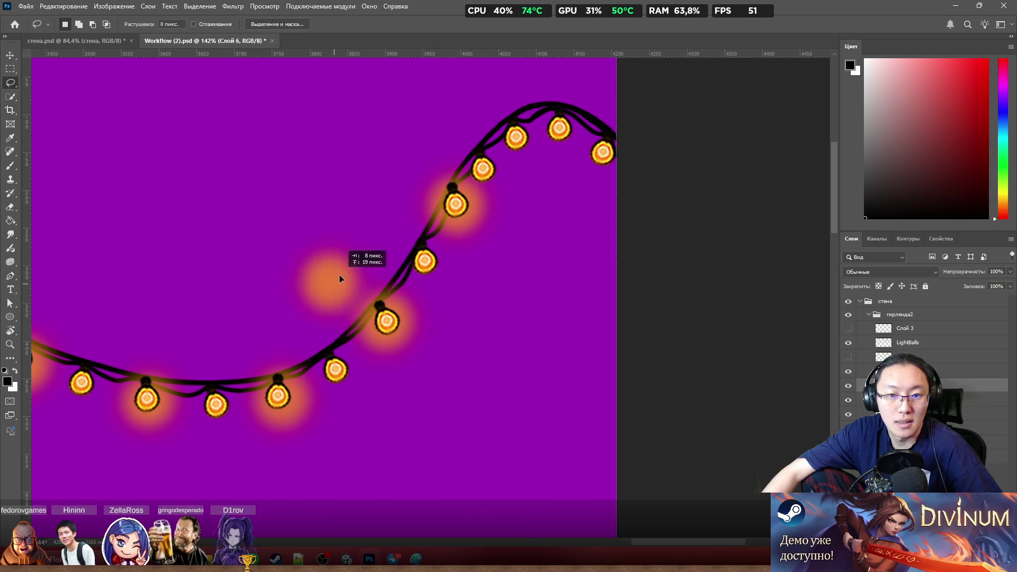
mouse_move(340, 274)
left_mouse_down()
mouse_move(523, 141)
mouse_move(510, 145)
left_mouse_up()
key("ctrl+v")
left_click_drag(320, 290, 613, 163)
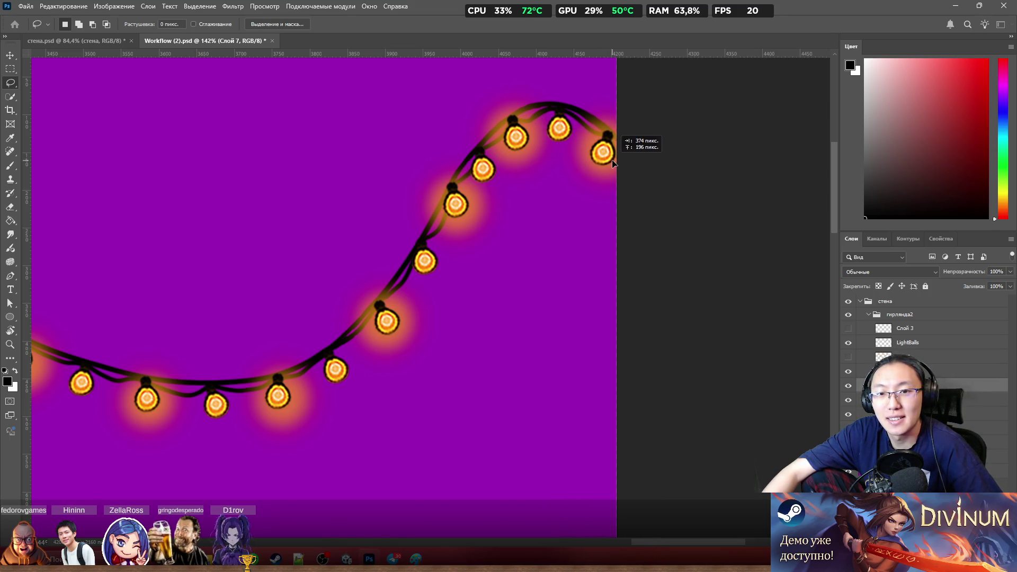
mouse_move(611, 160)
left_mouse_down()
mouse_move(558, 191)
mouse_move(557, 341)
left_mouse_up()
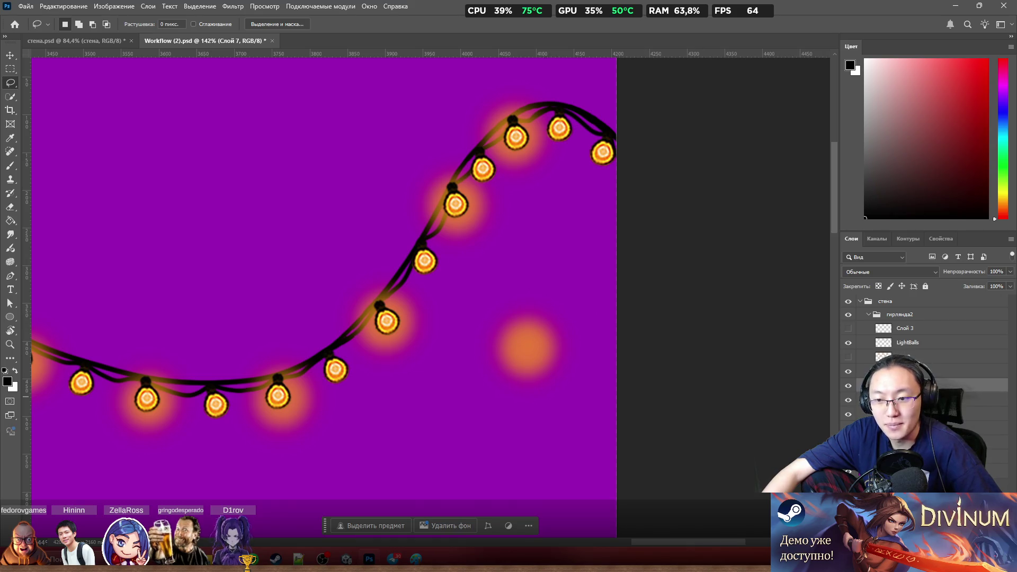
Step: Reselect the свет2 layer and toggle the glow layers' visibility to check the whole garland
left_click(994, 436)
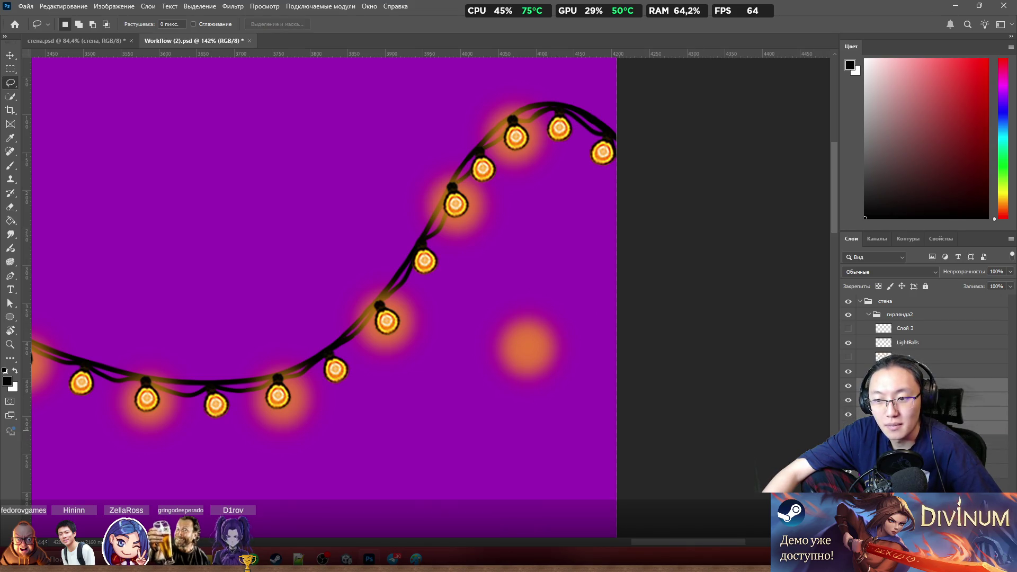
left_click(954, 372)
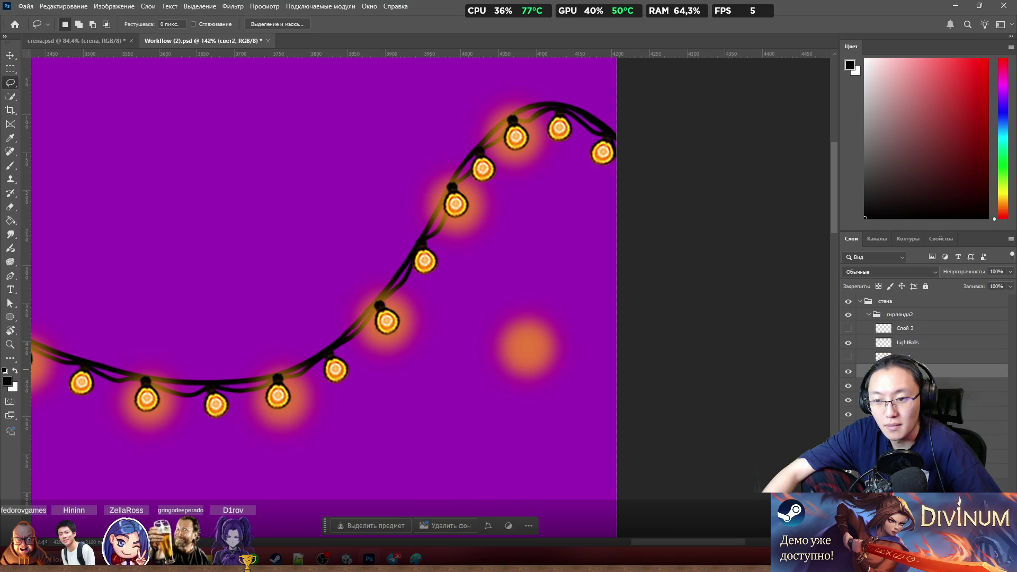
left_click(993, 435)
left_click(856, 374)
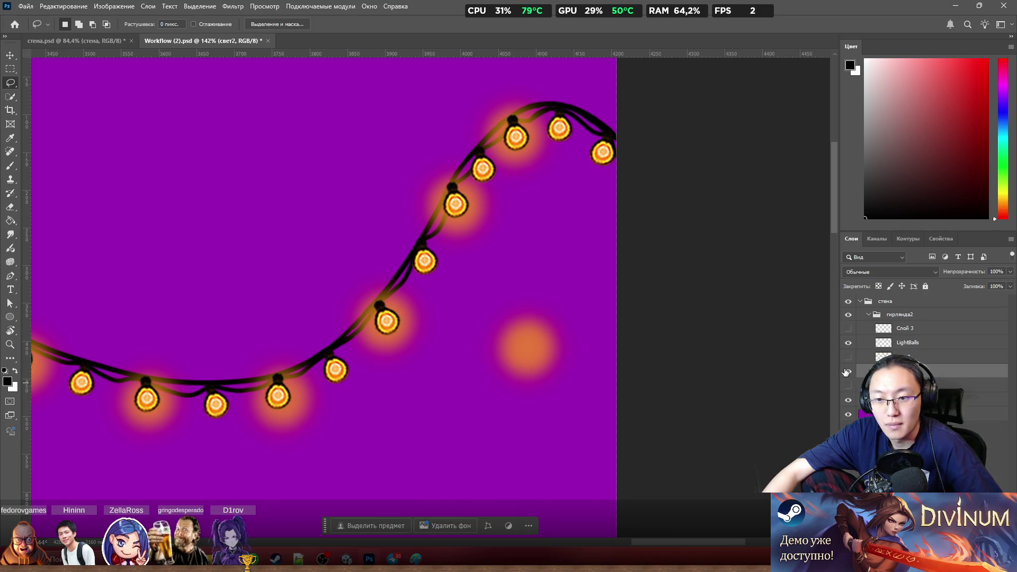
left_click(848, 372)
left_click(847, 372)
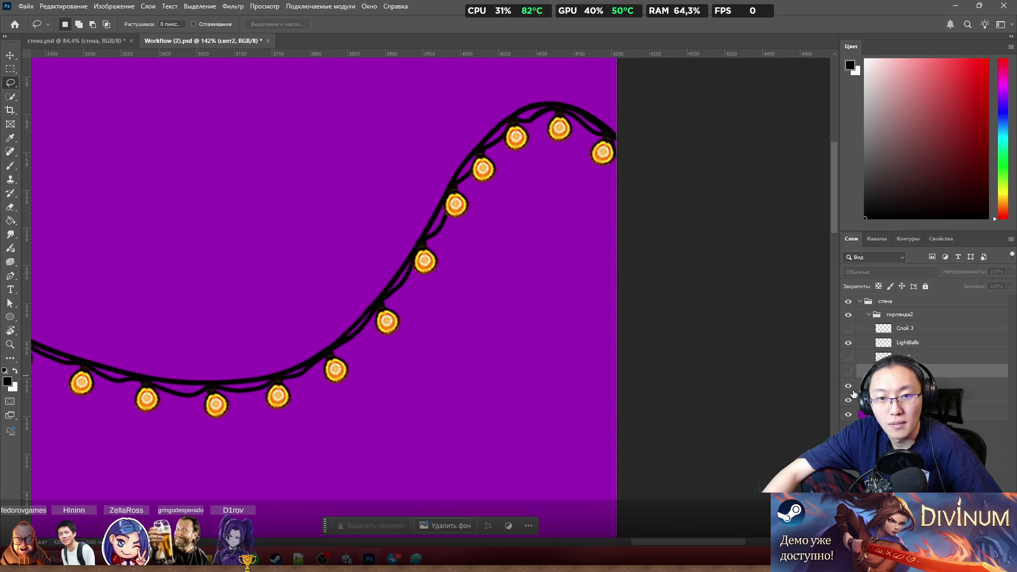
left_click(849, 372)
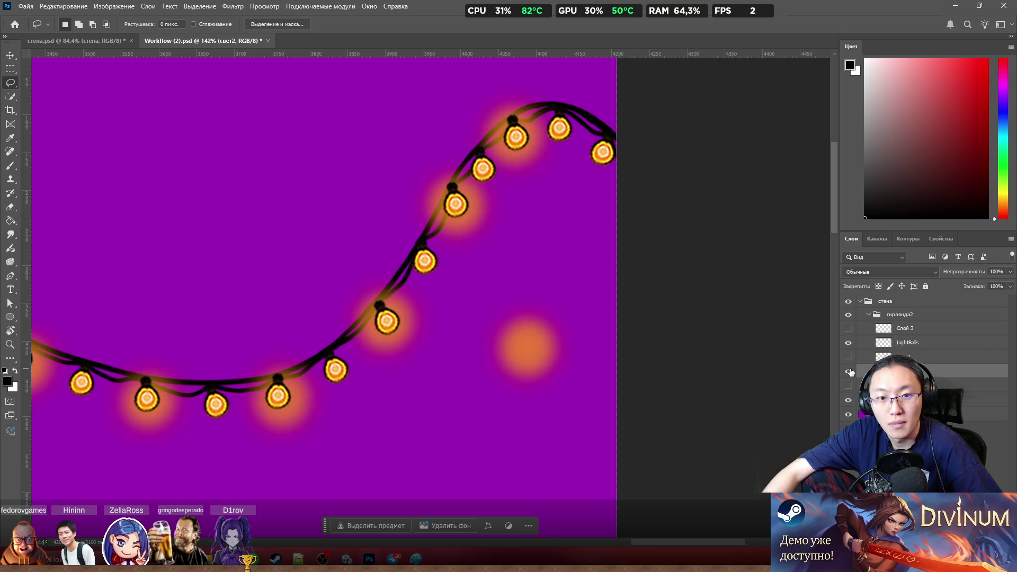
left_click(850, 372)
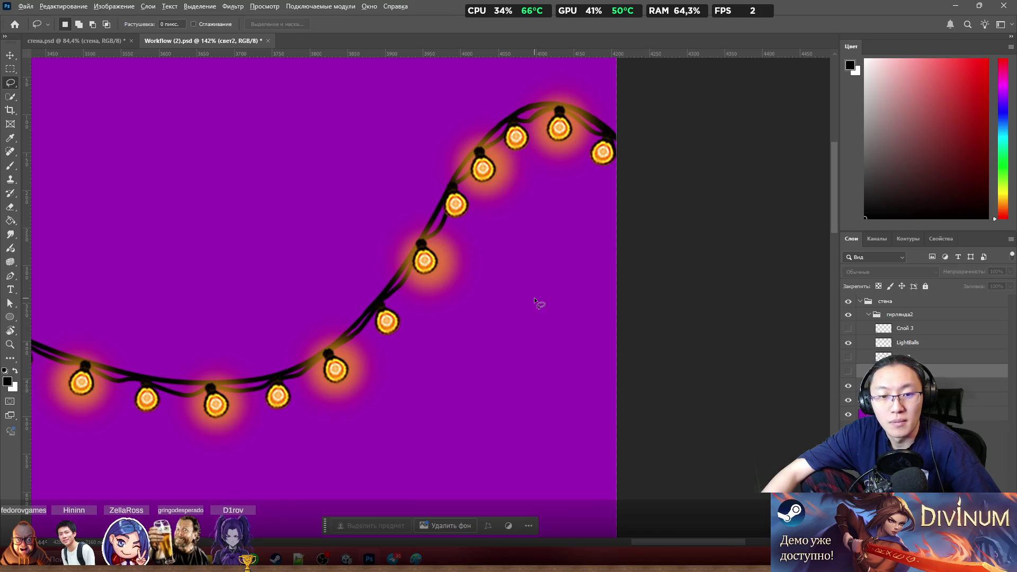
scroll(534, 298, "down", 3)
left_click(849, 372)
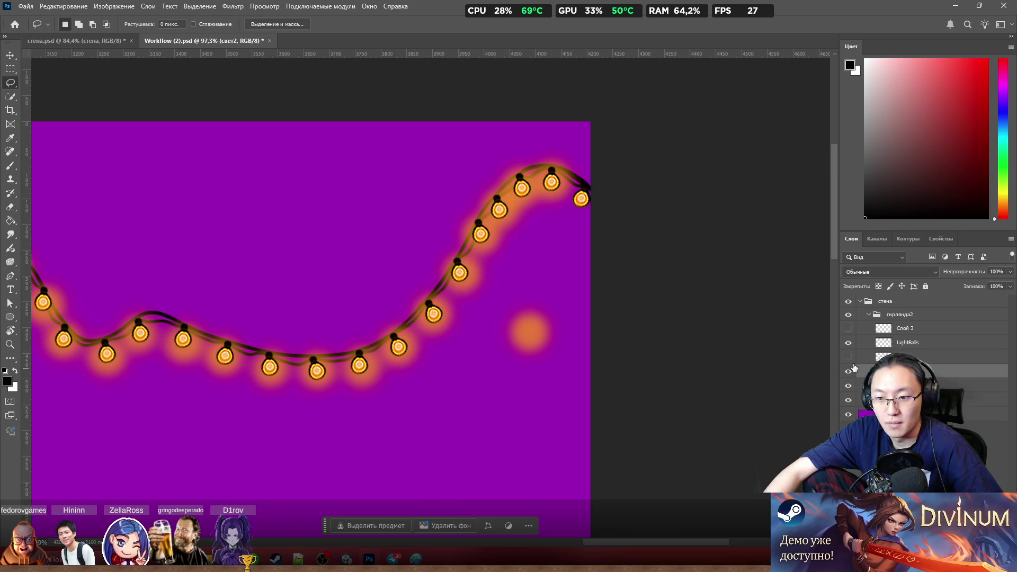
left_click(849, 361)
left_click(849, 360)
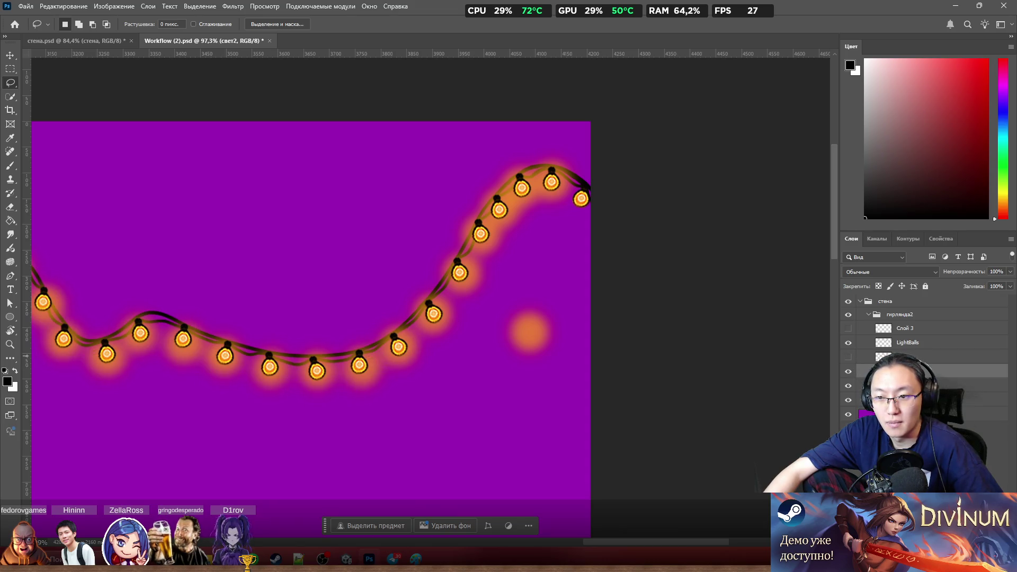
left_click(914, 399, "shift")
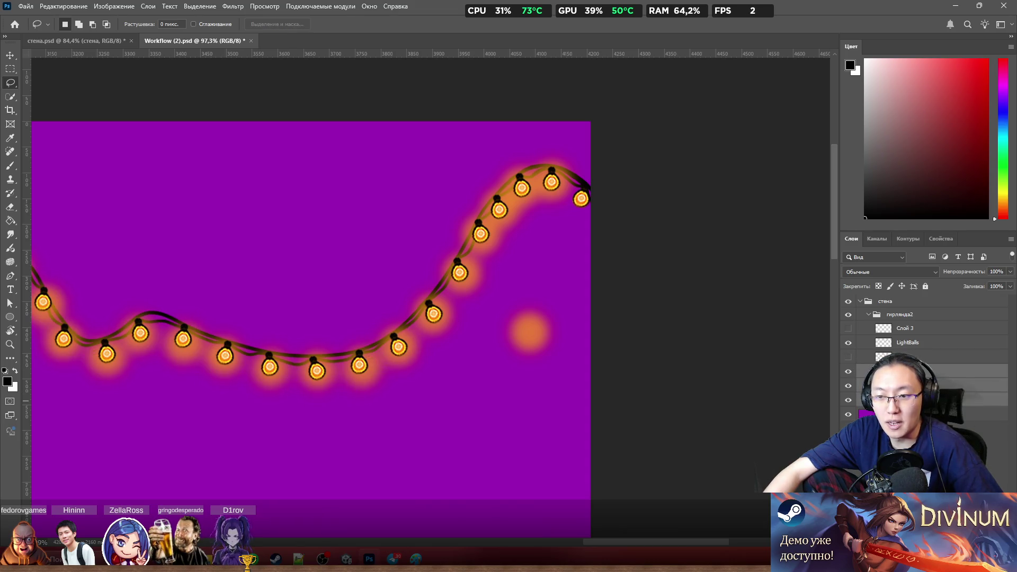
left_click(916, 343, "ctrl")
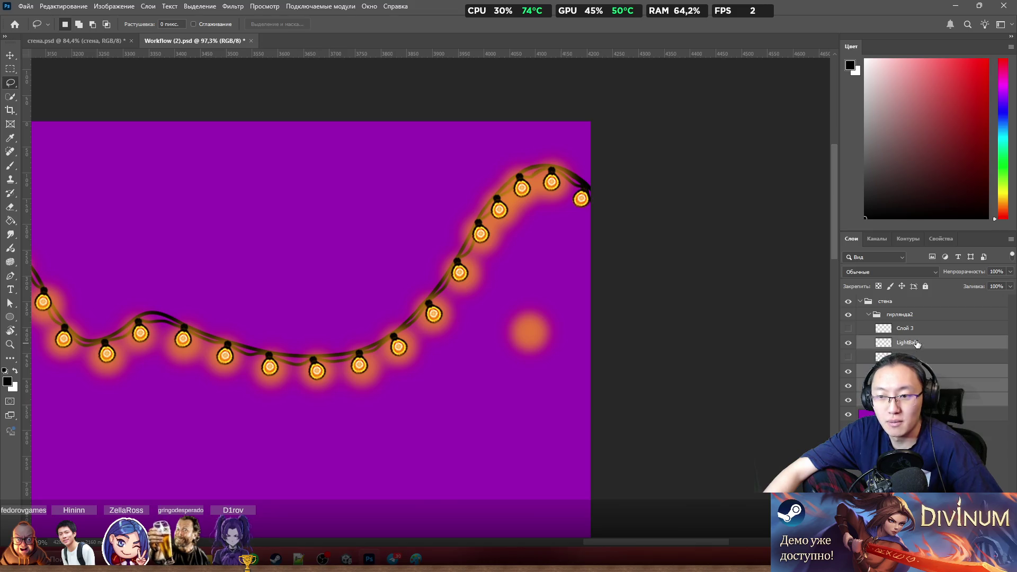
left_click(233, 6)
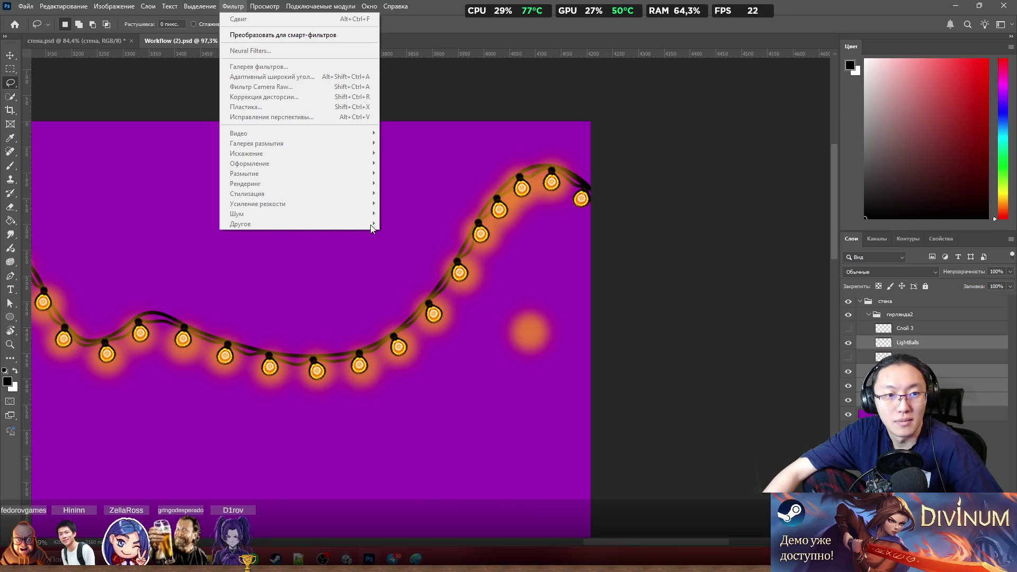
key("Escape")
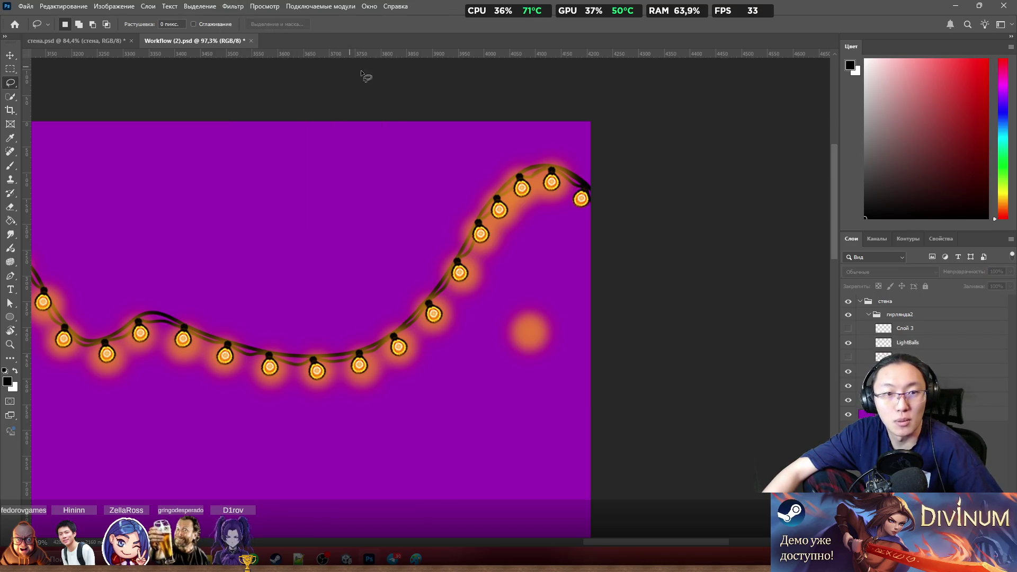
left_click(231, 6)
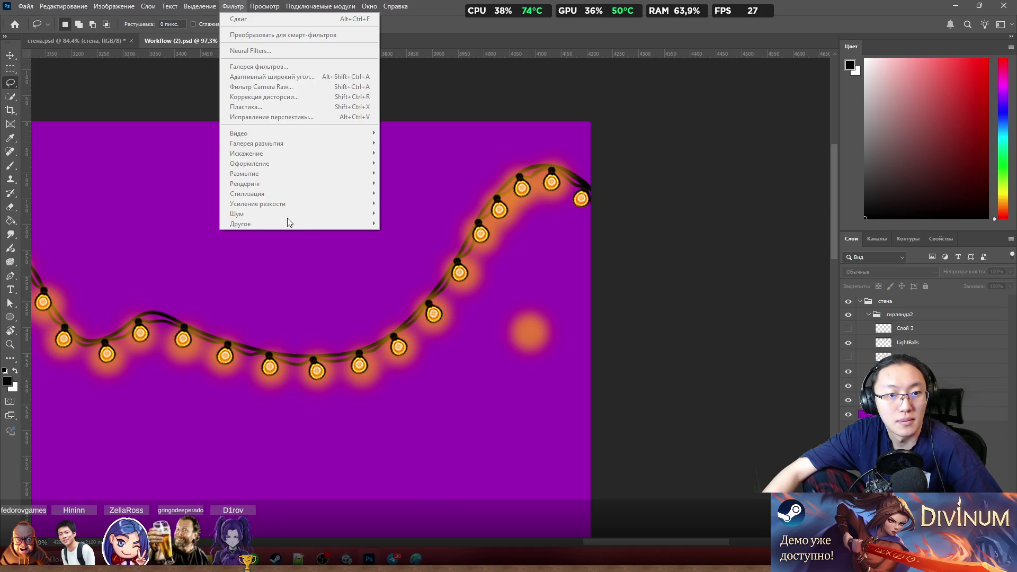
left_click(644, 182)
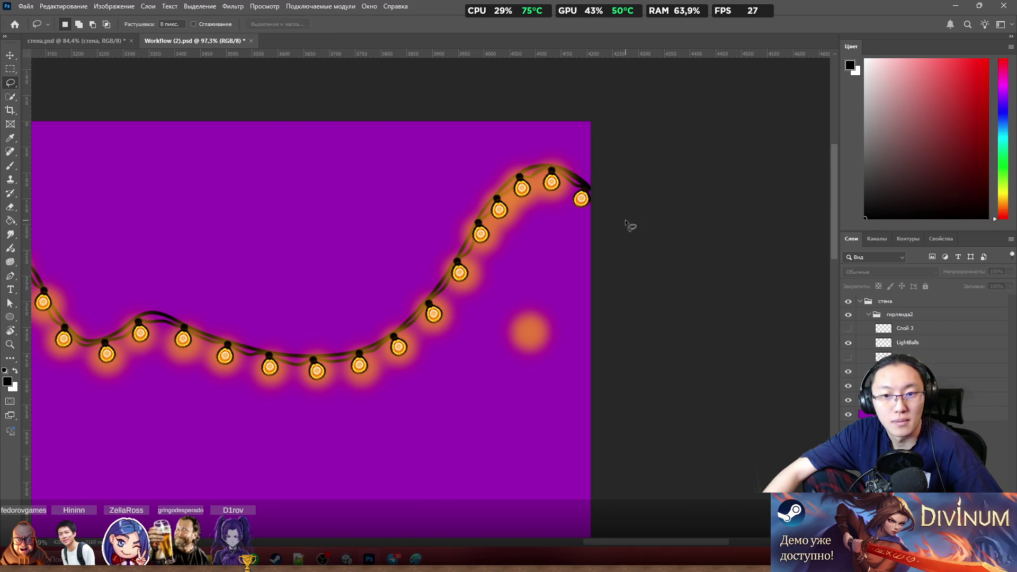
left_click(232, 6)
mouse_move(240, 223)
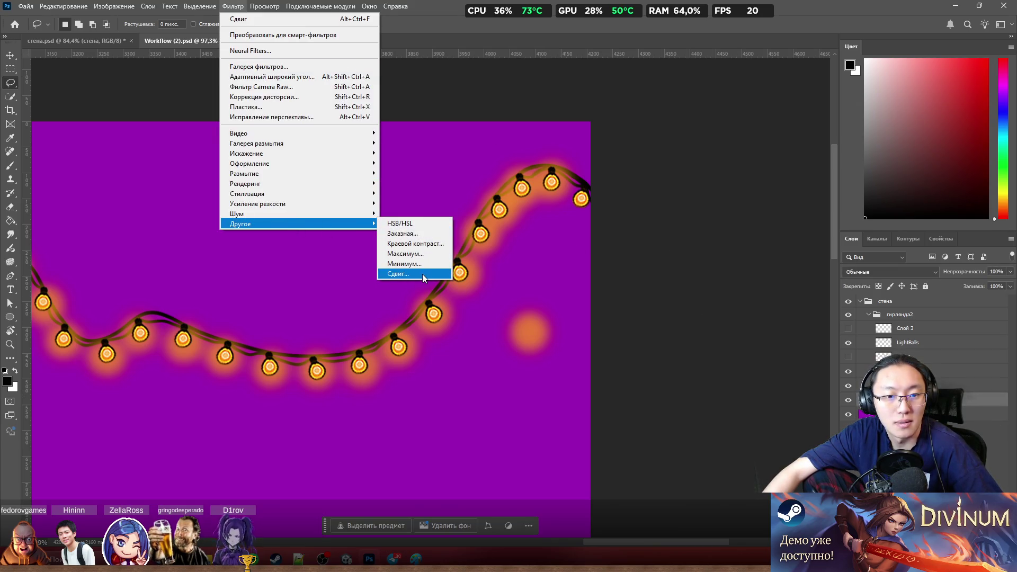
left_click(428, 206)
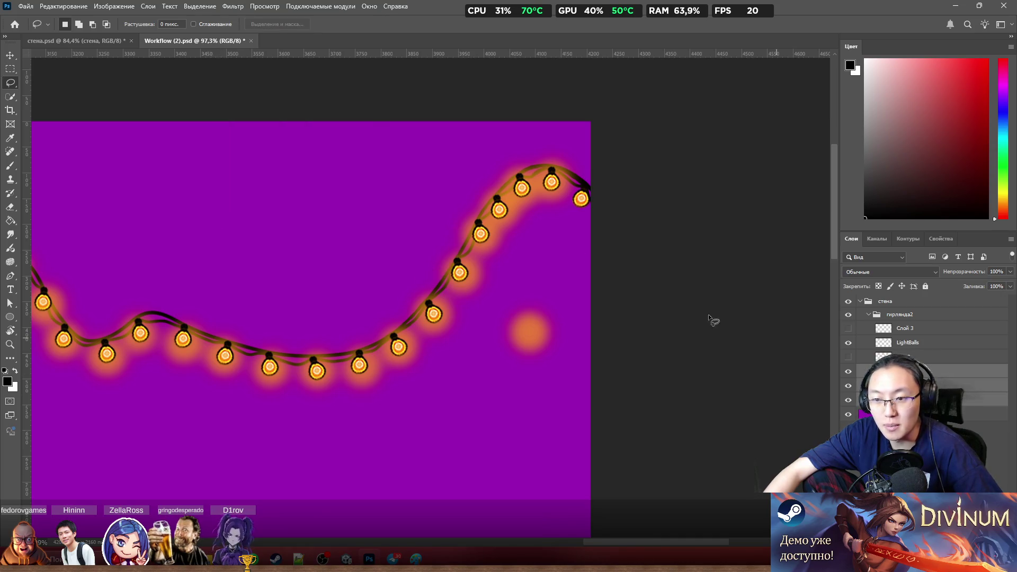
left_click(233, 7)
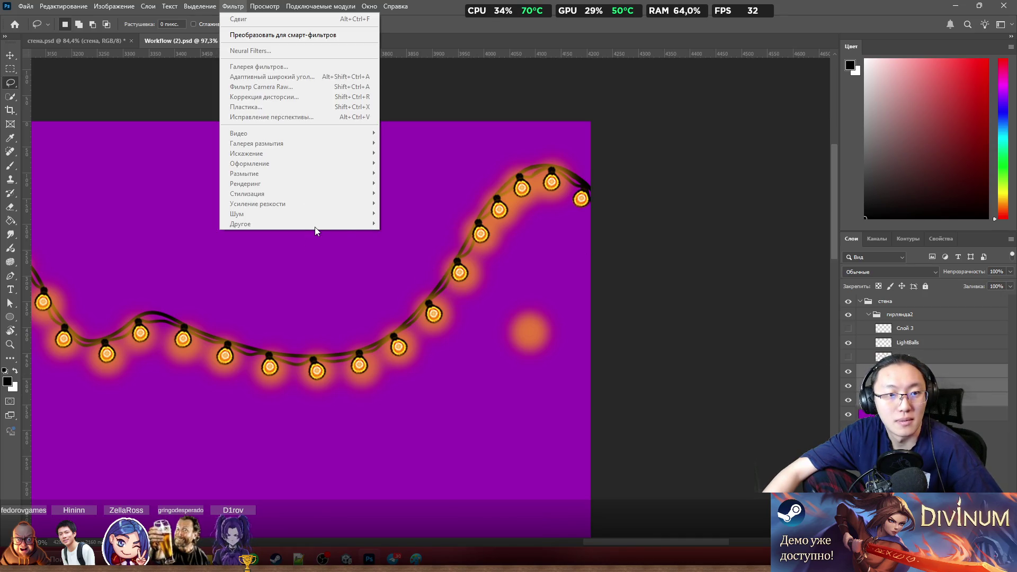
key("Escape")
left_click(911, 315)
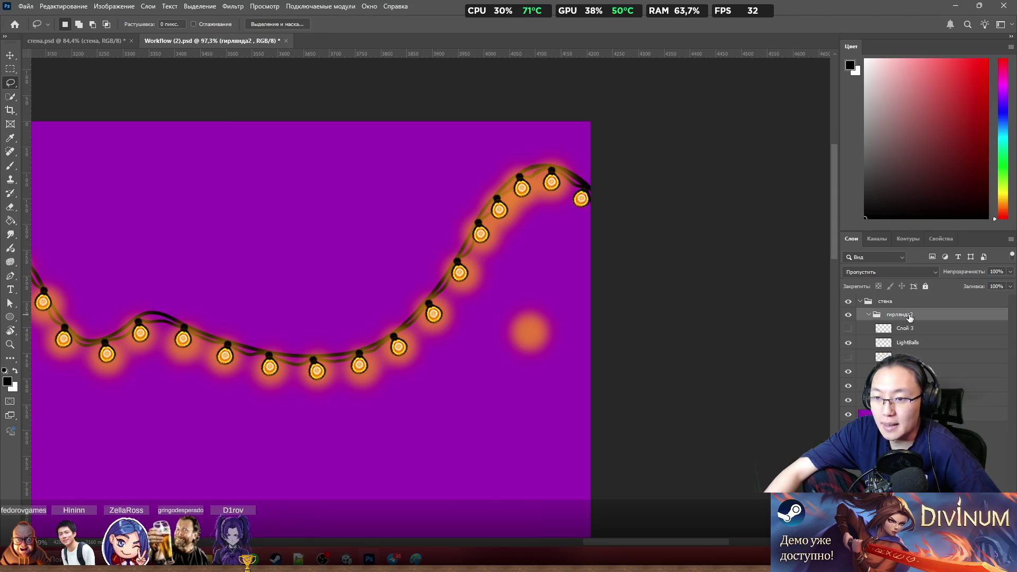
left_click(264, 7)
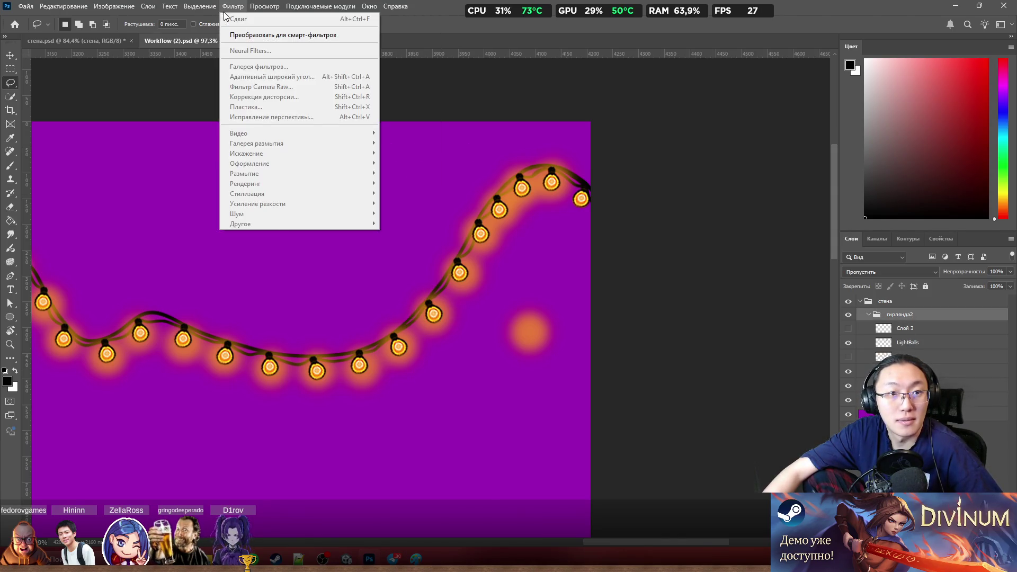
key("Escape")
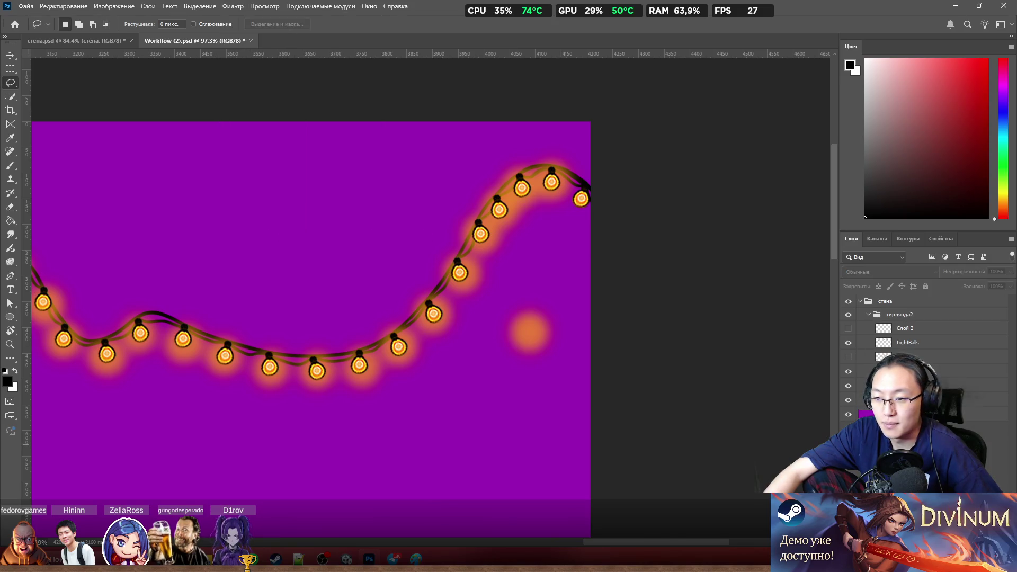
left_click(914, 399)
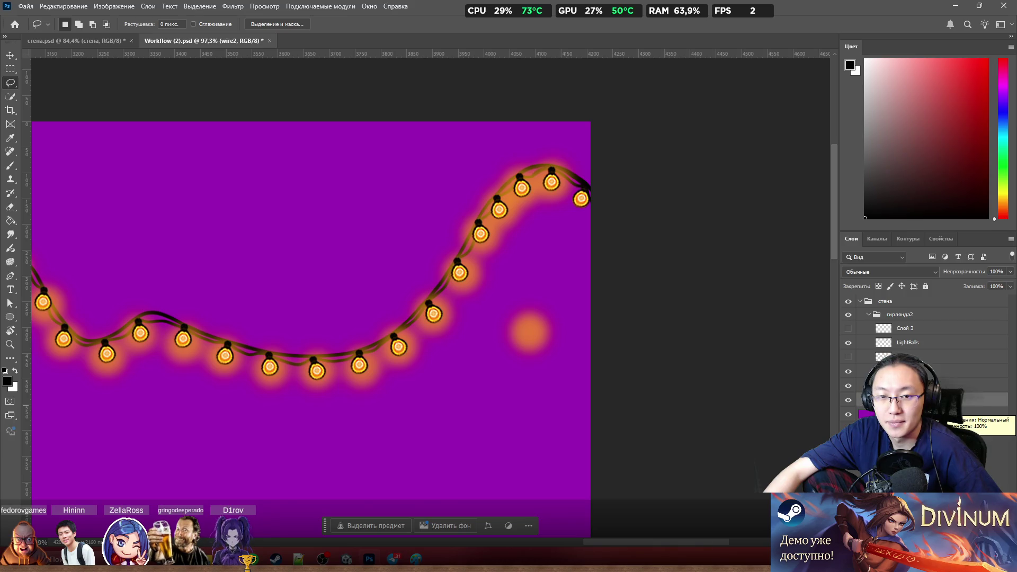
scroll(612, 298, "down", 3)
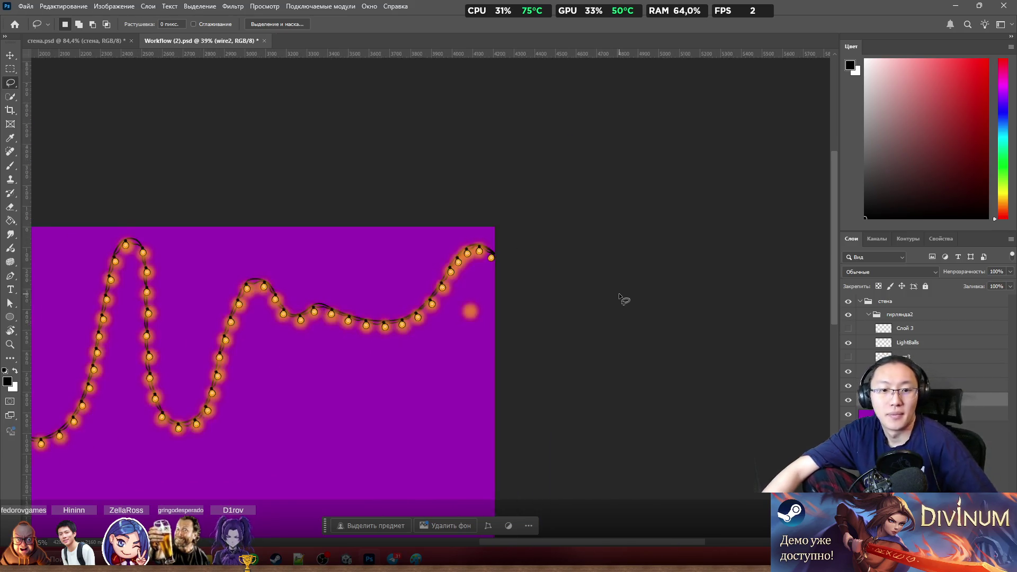
scroll(616, 296, "down", 2)
scroll(539, 279, "up", 3)
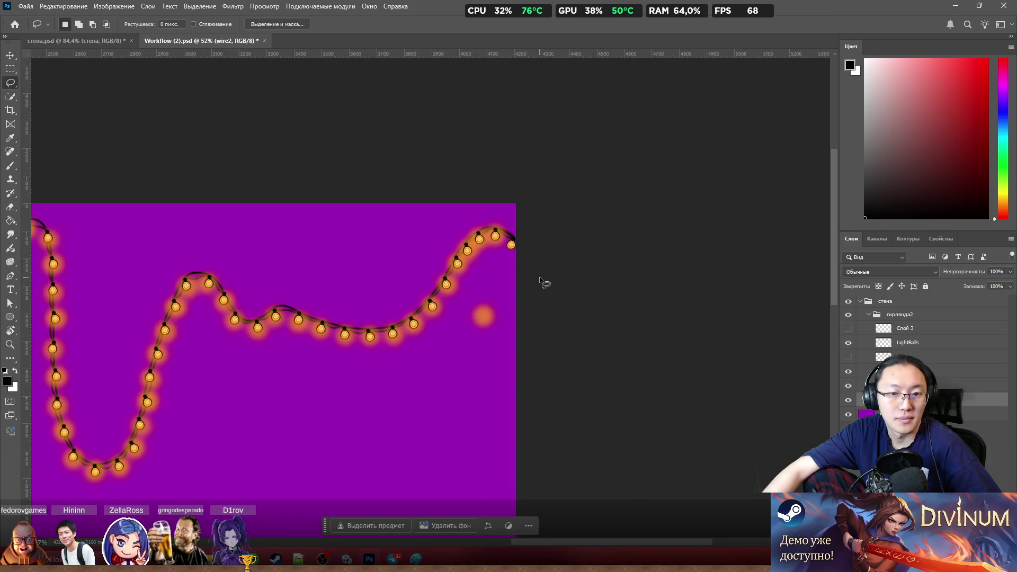
scroll(542, 278, "up", 2)
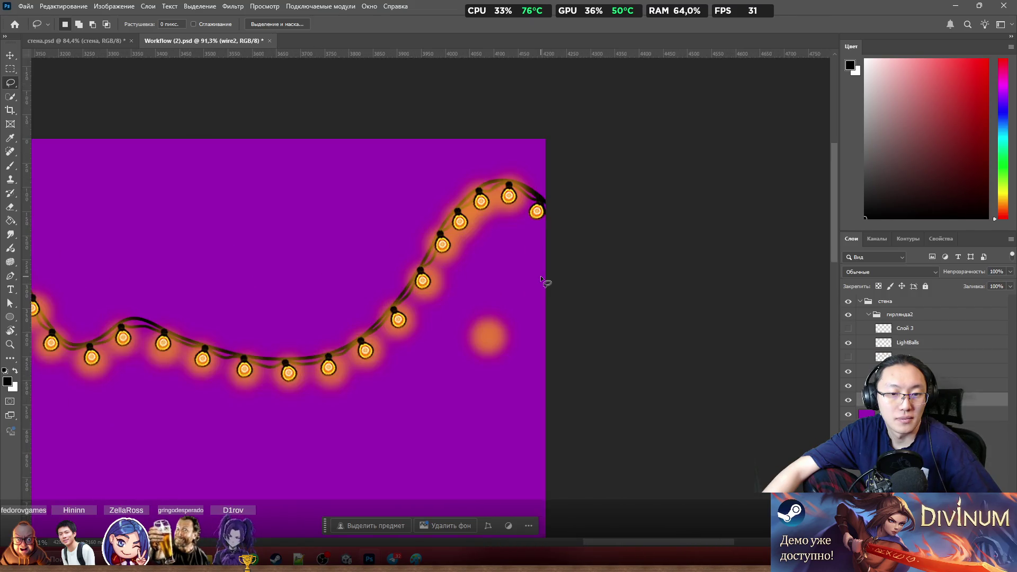
scroll(533, 270, "up", 2)
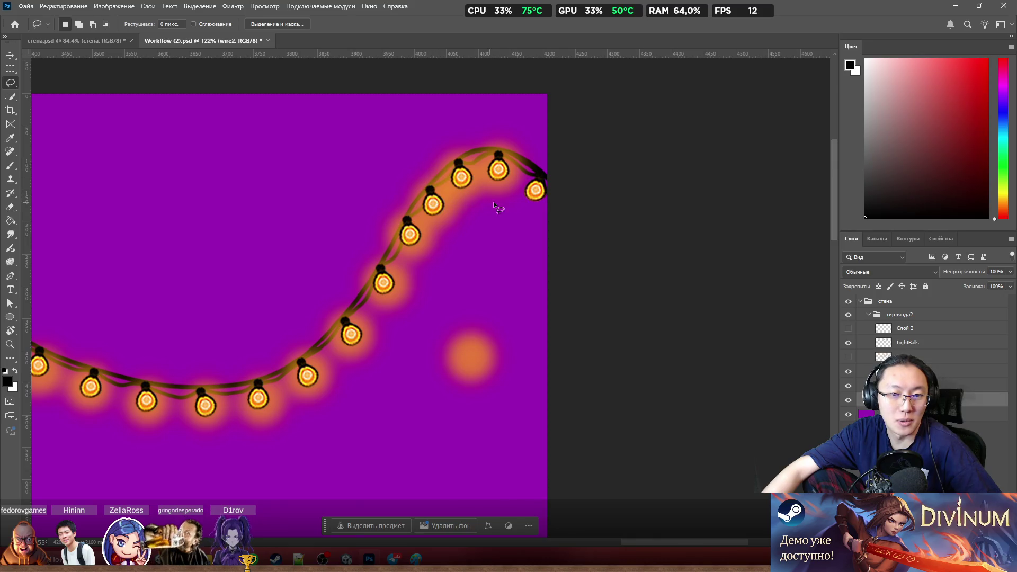
scroll(564, 241, "down", 2)
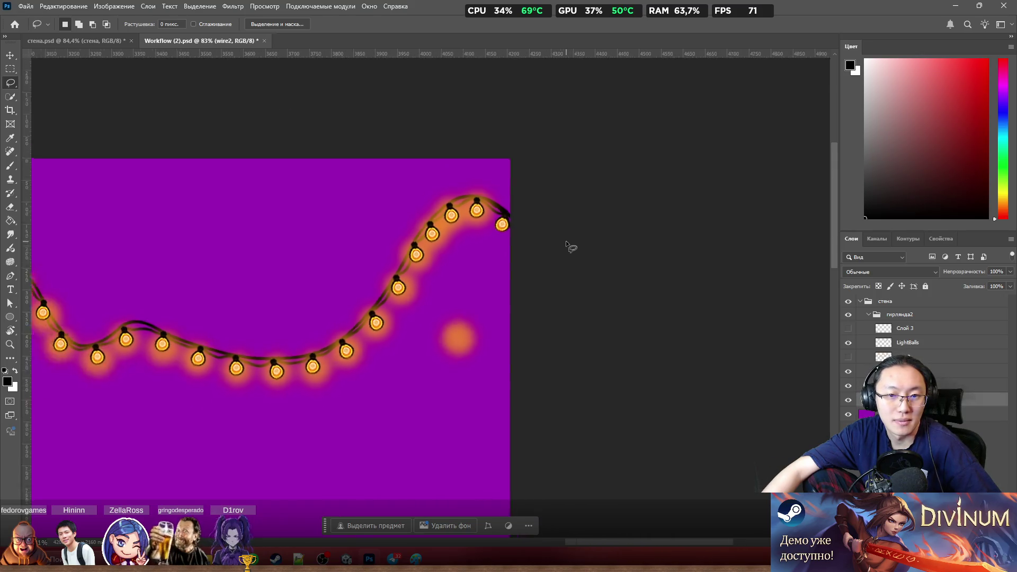
scroll(566, 241, "down", 2)
scroll(566, 256, "up", 1)
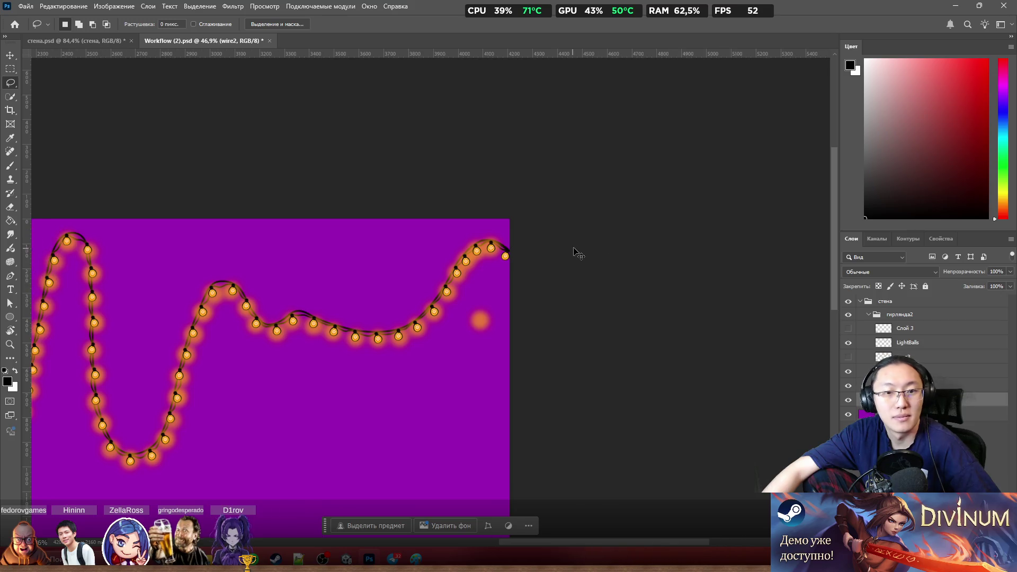
scroll(575, 252, "up", 1)
scroll(586, 253, "up", 1)
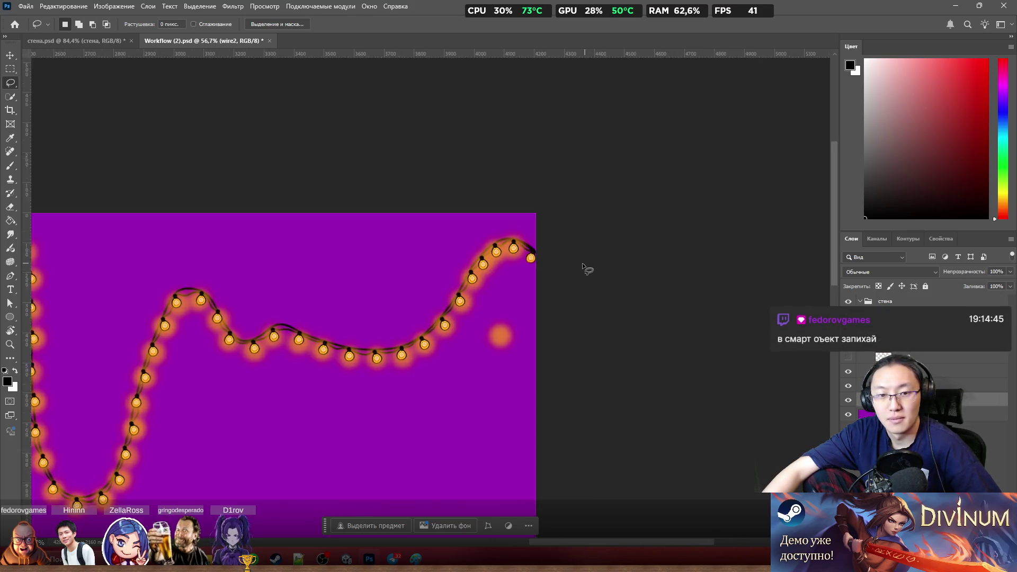
scroll(586, 269, "up", 1)
Step: Open the Offset filter for wire2 and cancel it, restoring the wire
left_click(231, 8)
mouse_move(279, 224)
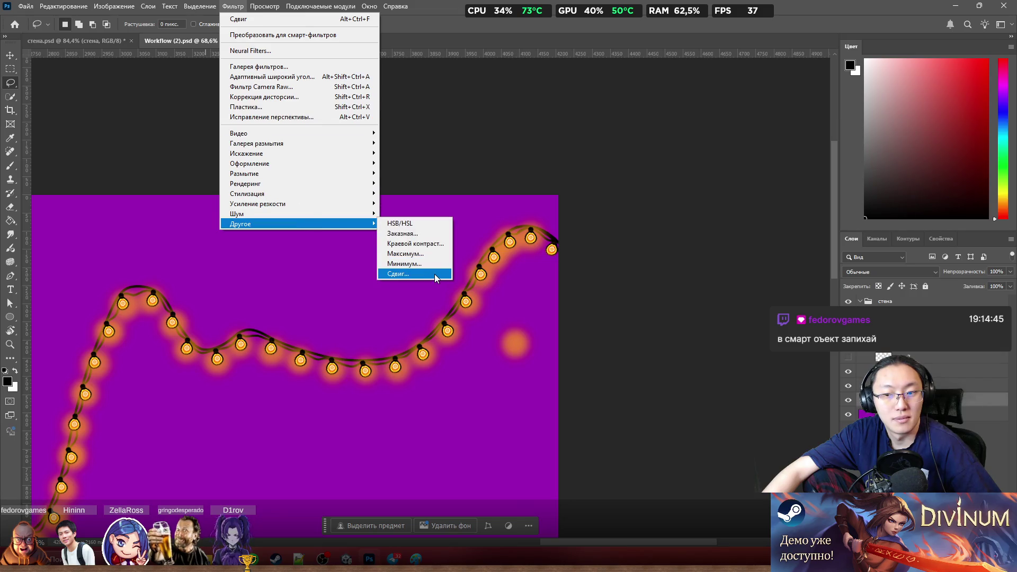
left_click(435, 275)
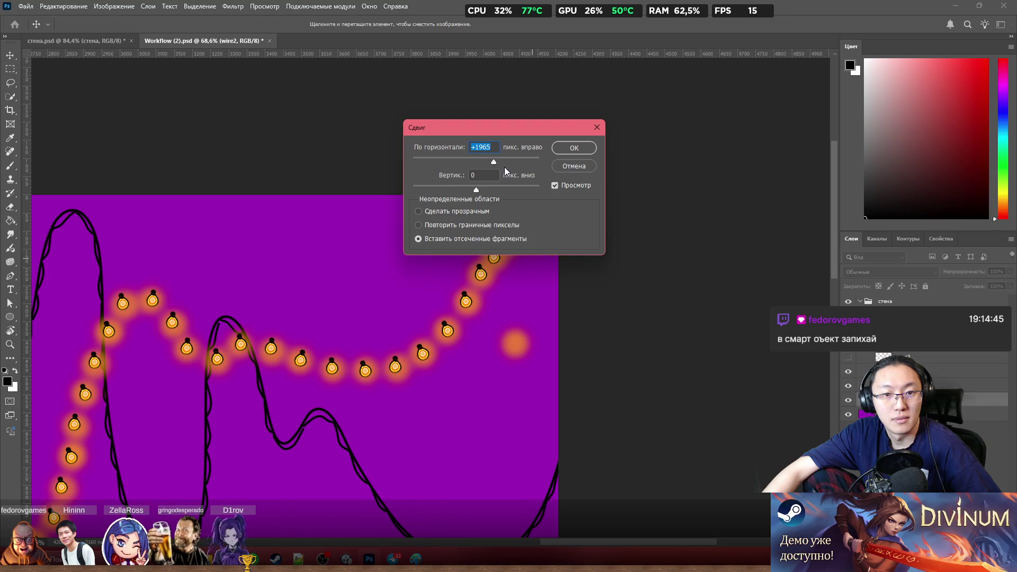
left_click(574, 166)
scroll(563, 217, "up", 1)
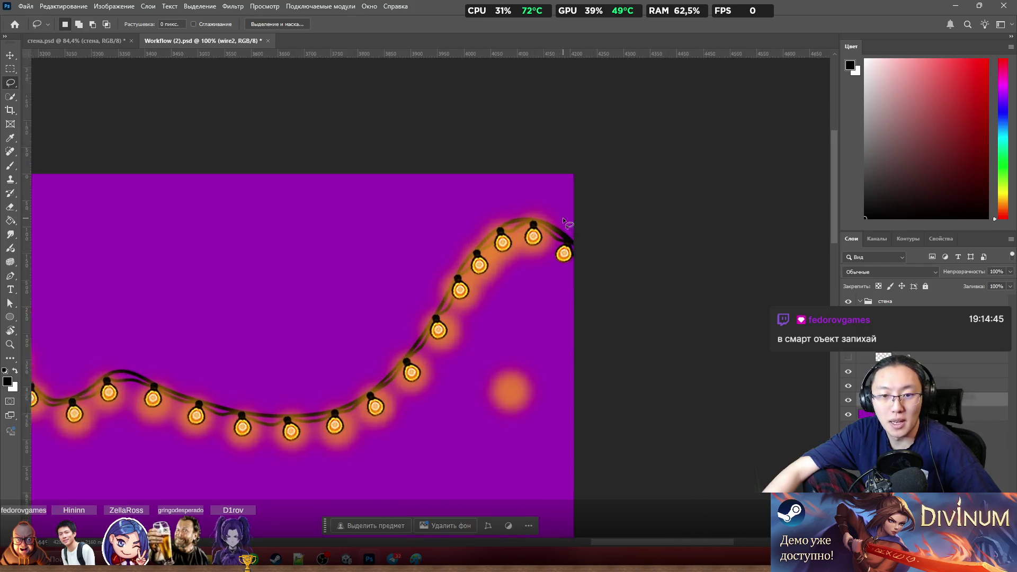
scroll(564, 216, "up", 2)
Step: Offset wire2 Horizontal -440 px with Wrap Around, then select the LightBalls layer
left_click(266, 7)
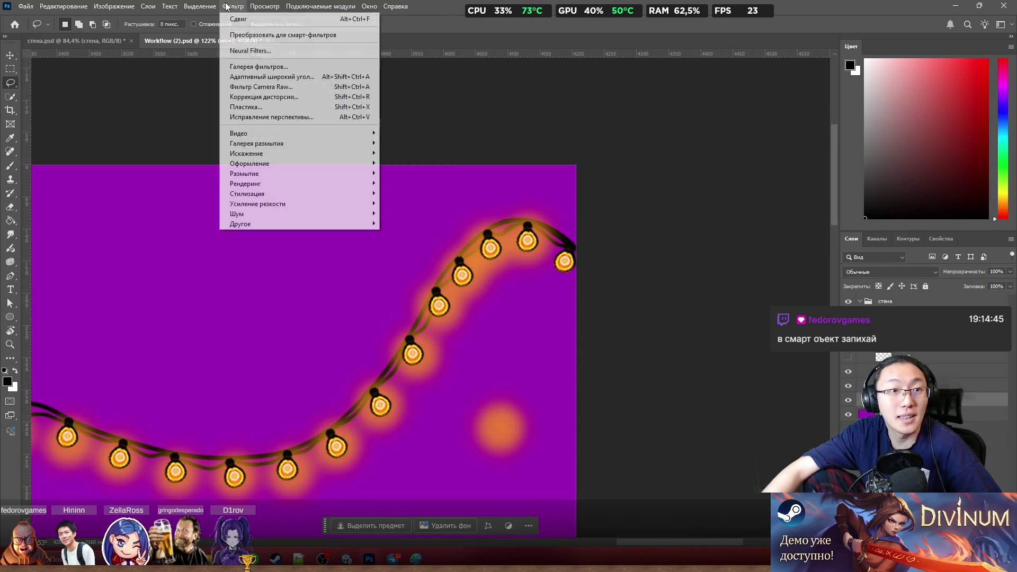
mouse_move(240, 223)
left_click(434, 273)
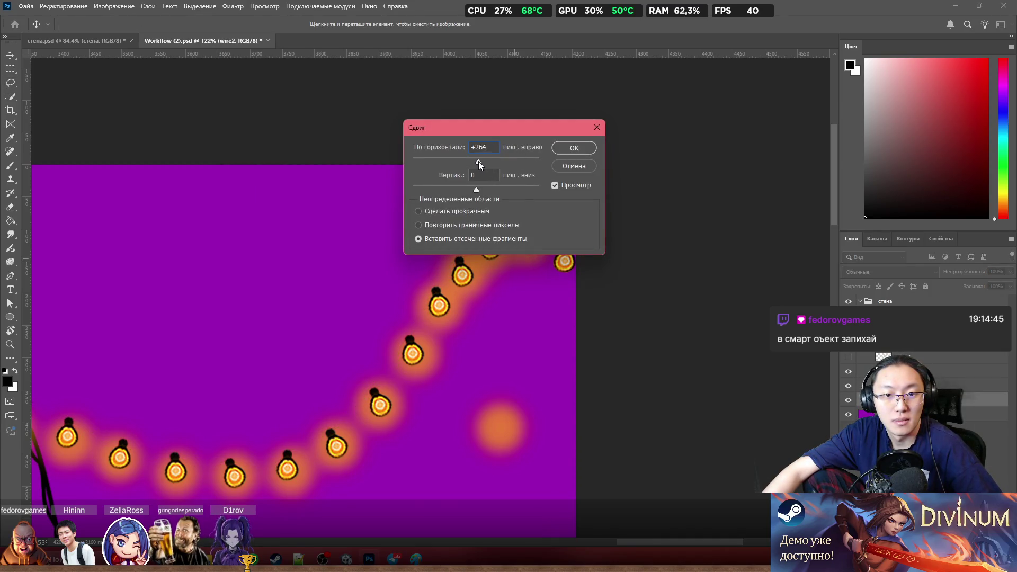
left_click_drag(473, 163, 472, 162)
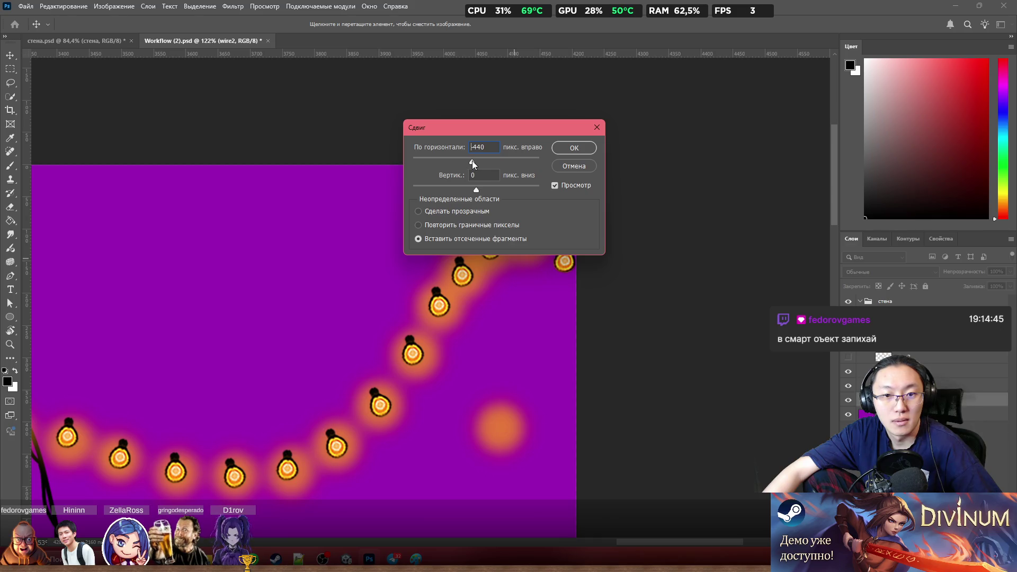
left_click(577, 148)
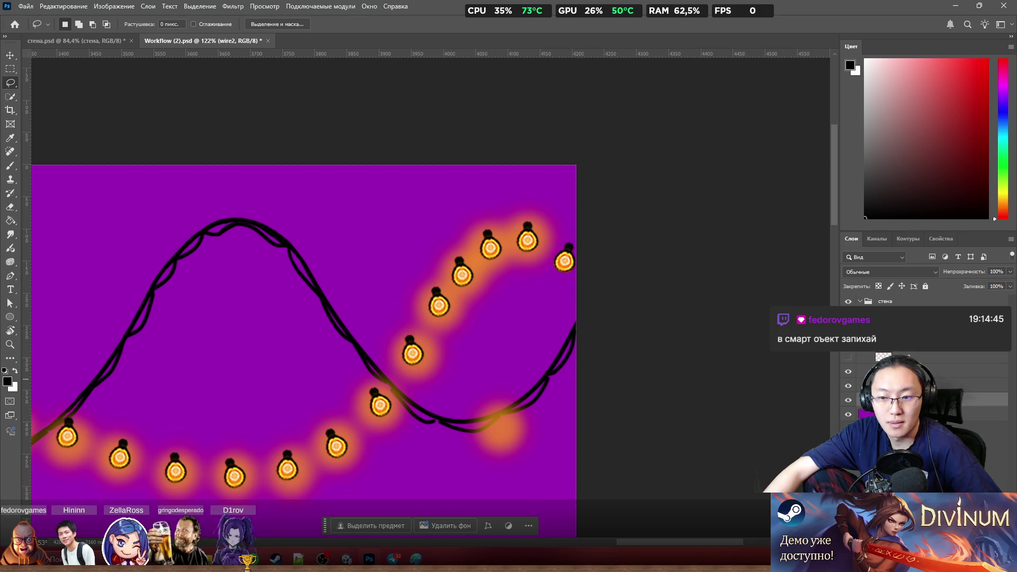
left_click(935, 350)
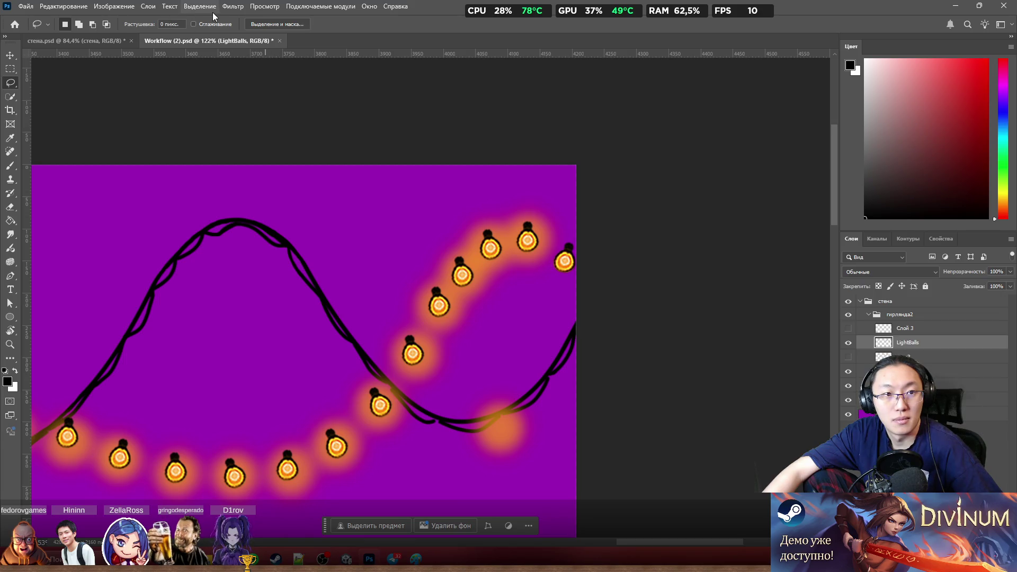
left_click(233, 6)
mouse_move(299, 224)
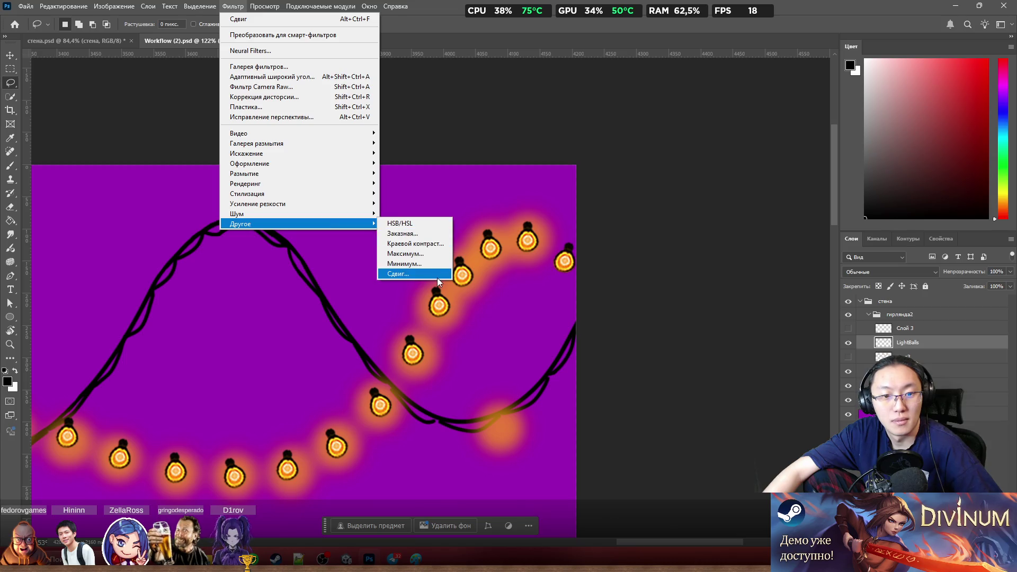
Step: Apply the same -440 px wrap-around Offset to the LightBalls bulbs and reselect that layer
left_click(437, 275)
left_click(569, 148)
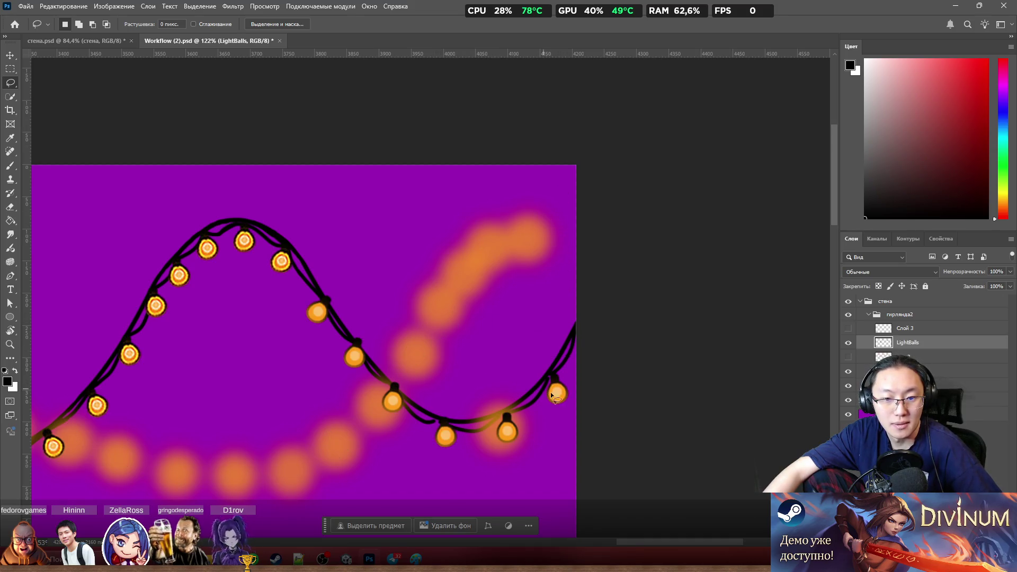
left_click_drag(503, 446, 509, 474)
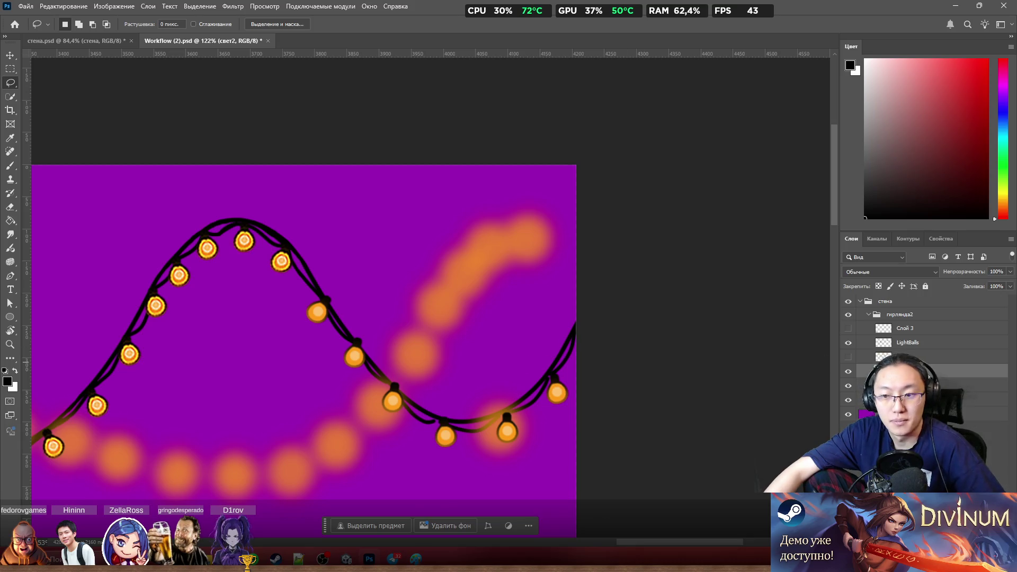
left_click(936, 347)
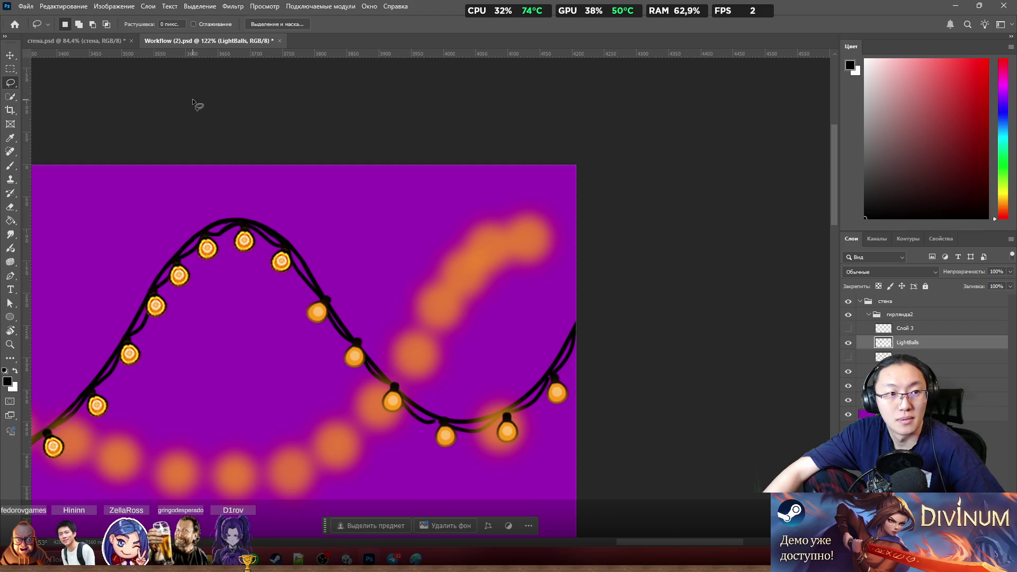
left_click(231, 7)
mouse_move(240, 224)
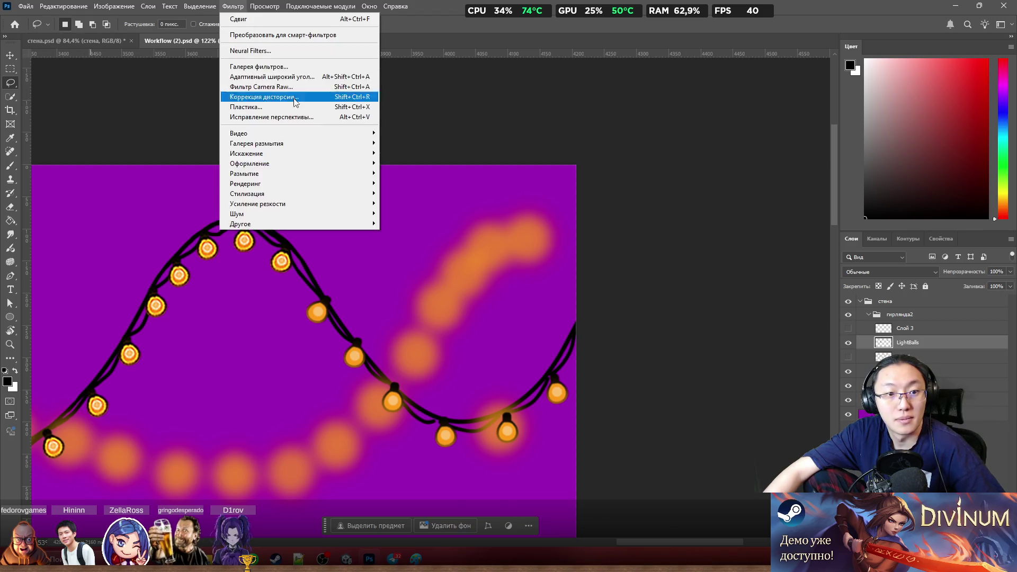
Step: Apply Offset to LightBalls once more, then undo it so the bulbs return to the wire
left_click(425, 274)
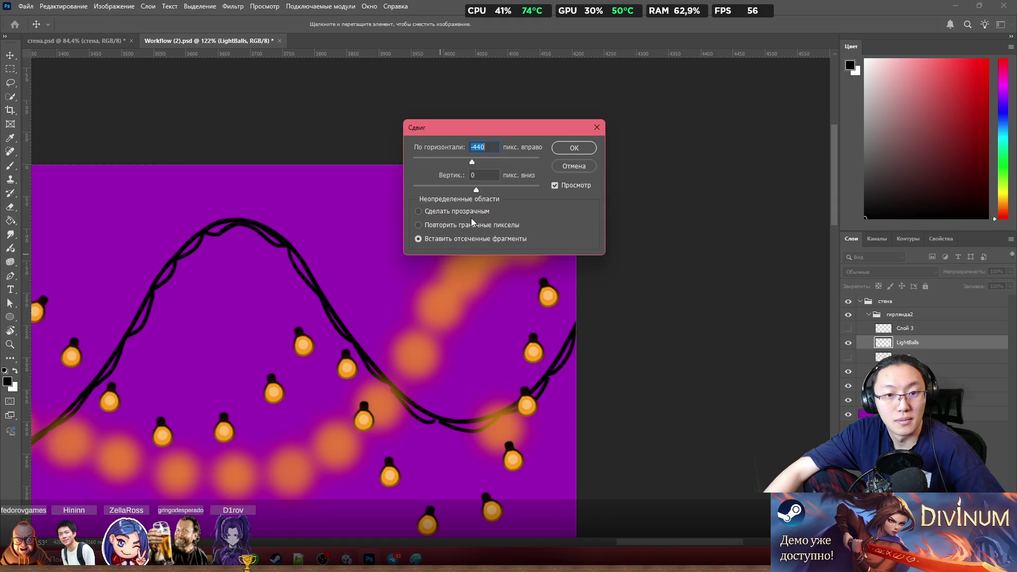
left_click(578, 150)
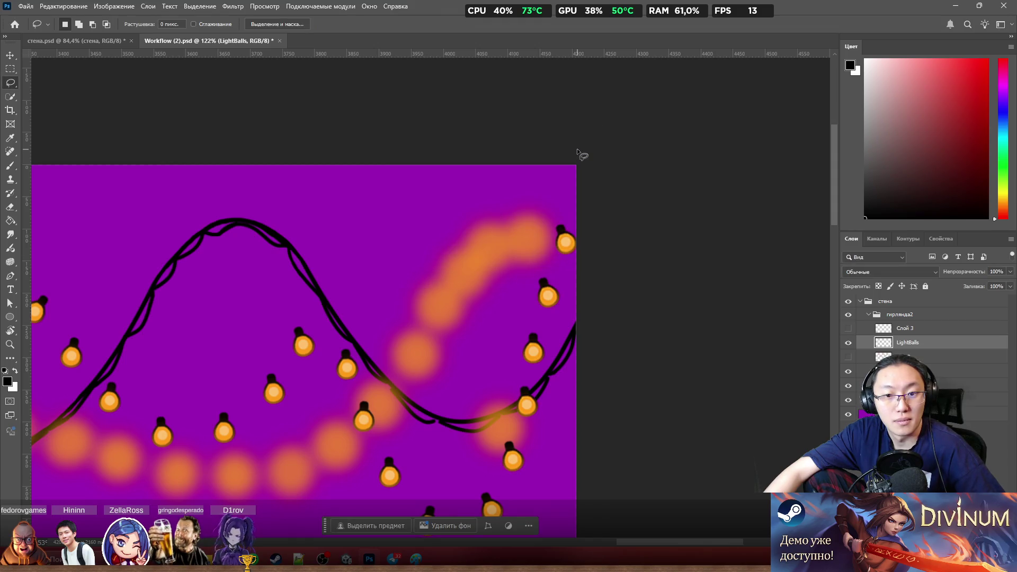
key("ctrl+z")
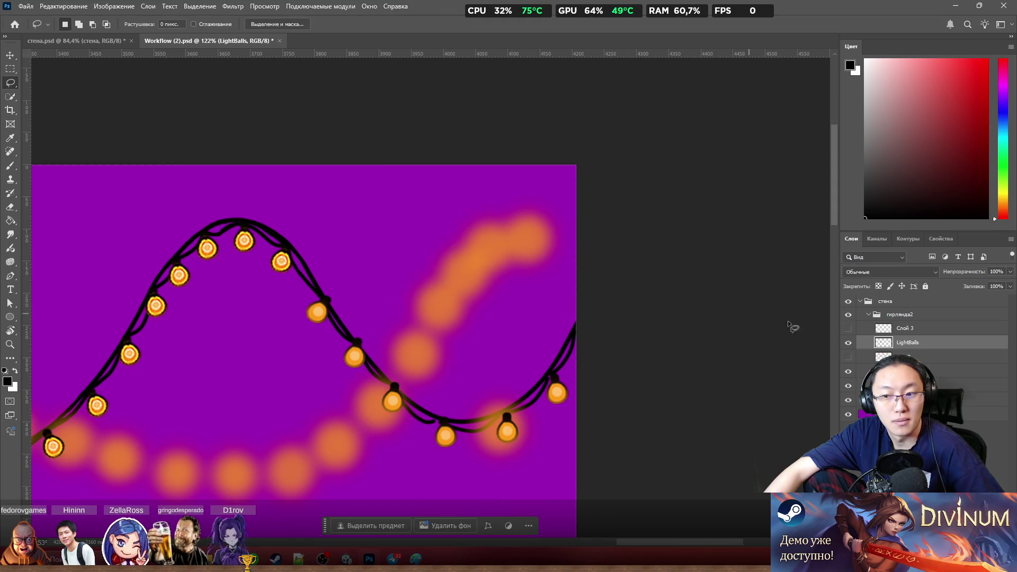
Step: Apply the -440 px Offset to the свет2 and then свет1 glow layers so glows meet the bulbs
left_click(954, 371)
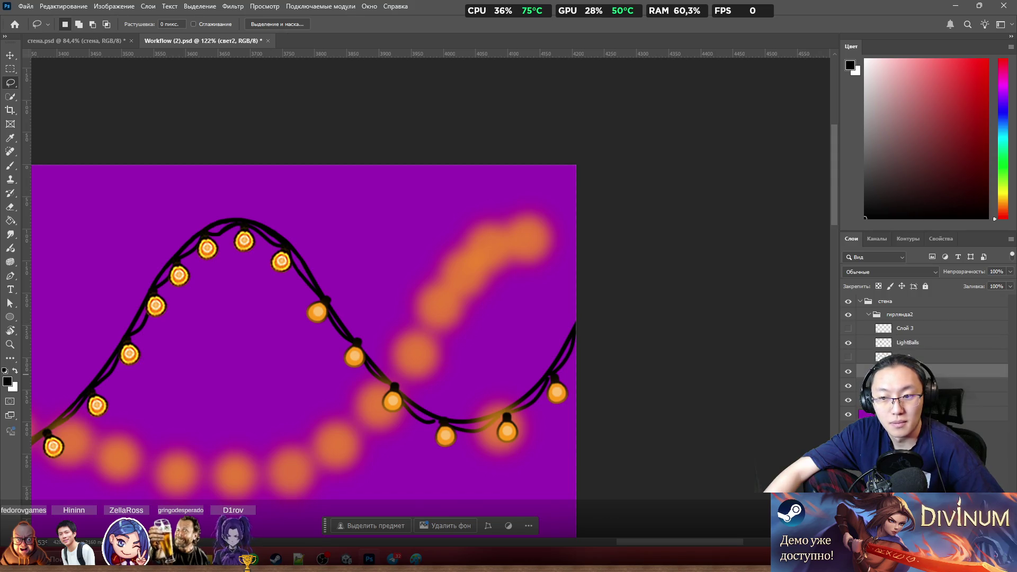
left_click(233, 7)
mouse_move(286, 223)
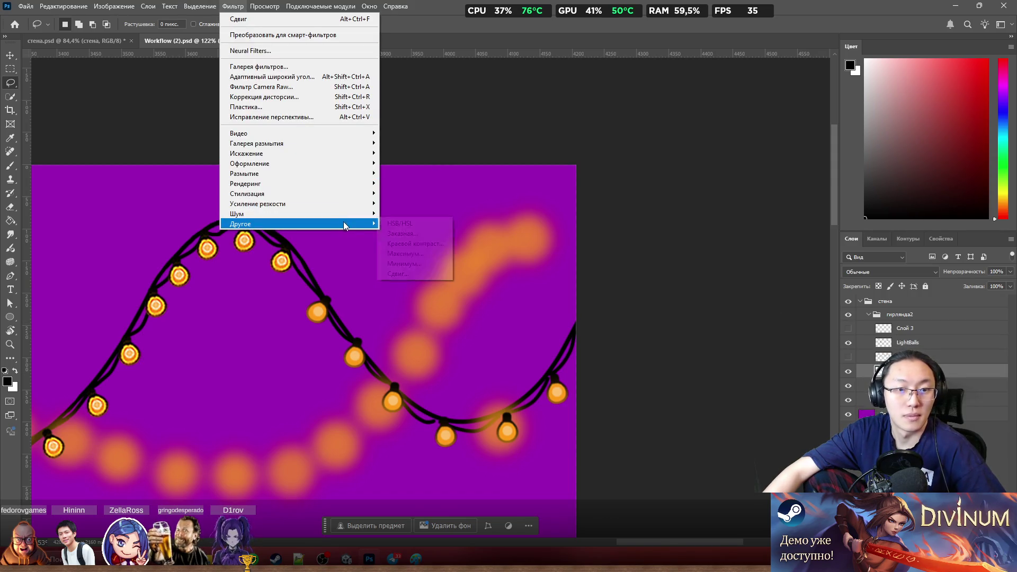
left_click(446, 273)
left_click(578, 147)
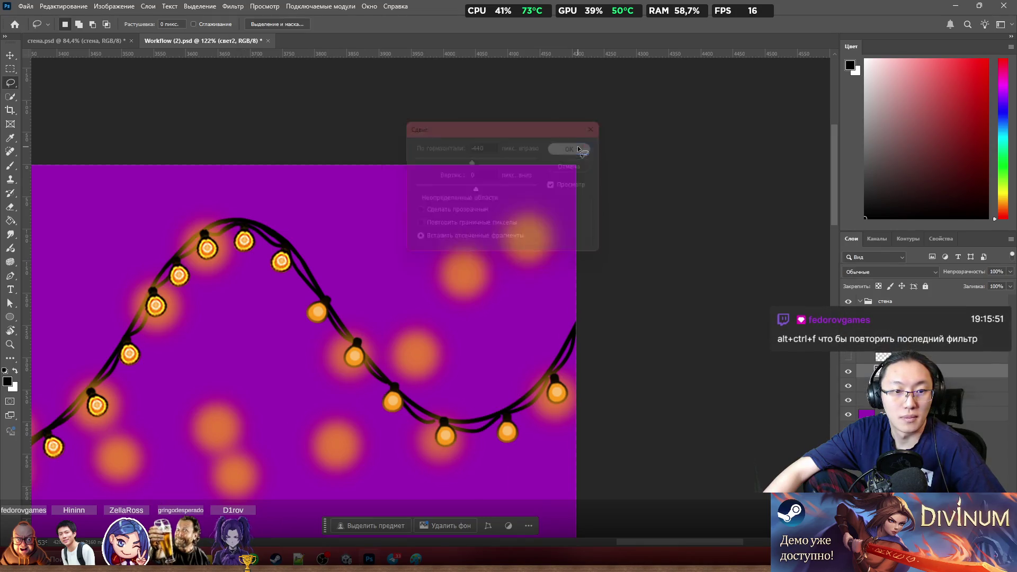
key("alt+bracketleft")
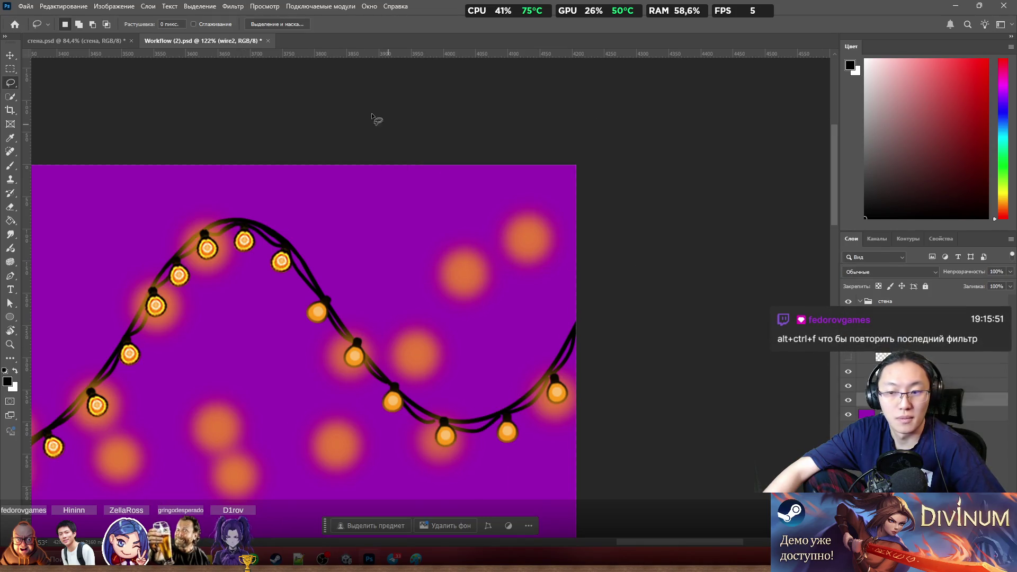
left_click(195, 8)
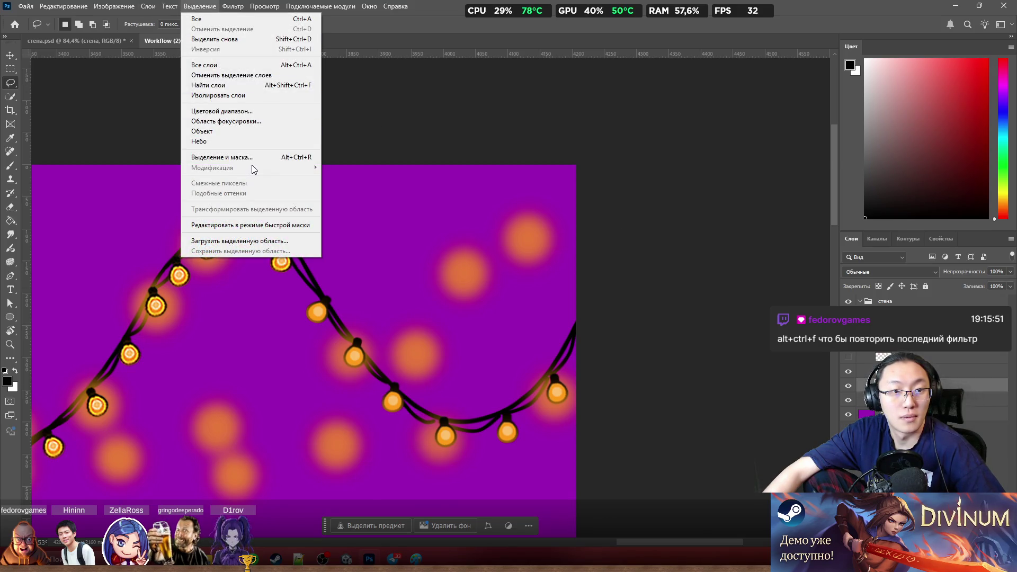
mouse_move(240, 223)
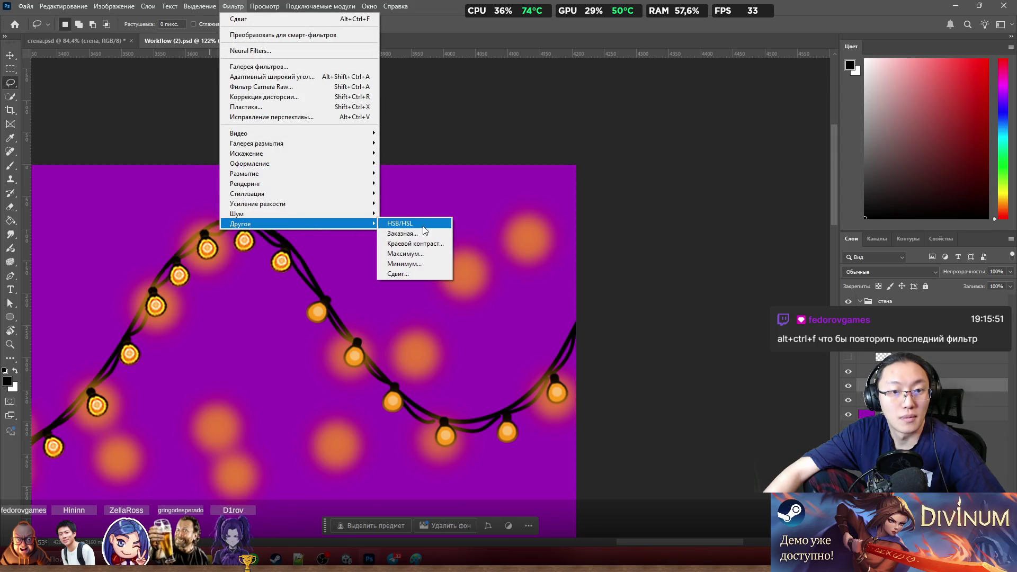
left_click(432, 276)
left_click(565, 149)
key("l")
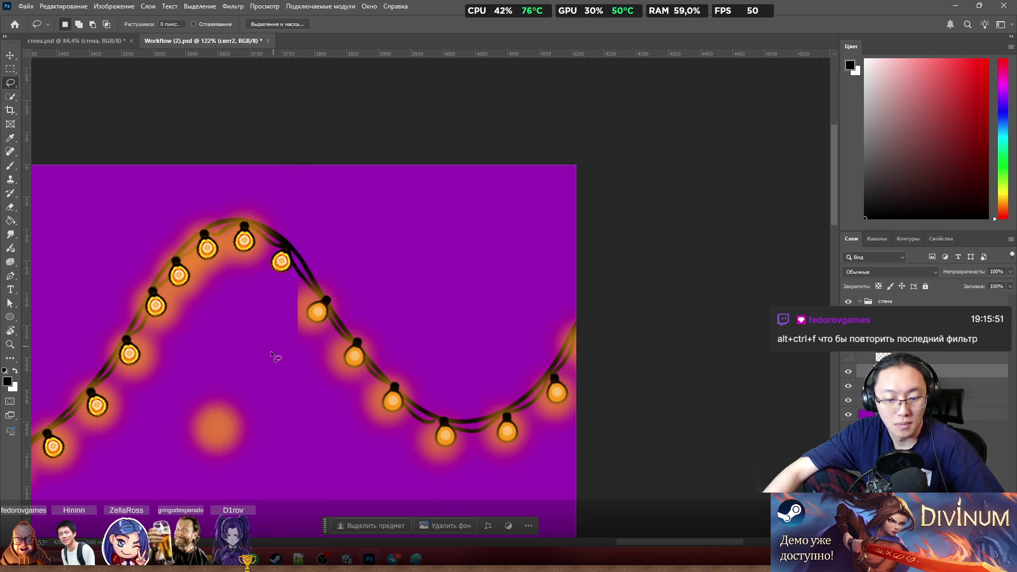
Step: Lasso the stray lower glow, drag it up onto its bulb, and toggle the glow layers to check
left_click_drag(235, 370, 237, 374)
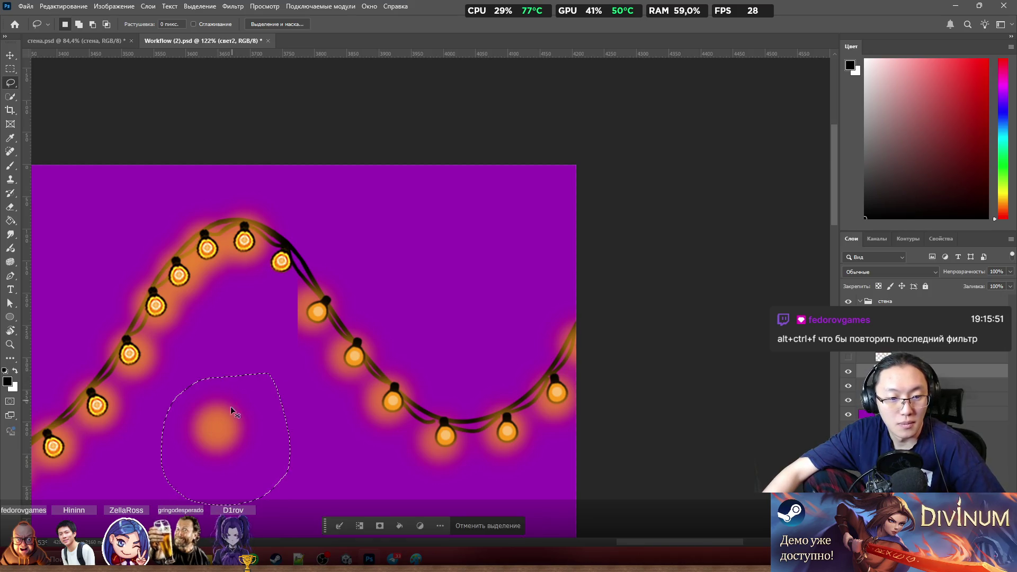
left_click_drag(224, 424, 290, 254)
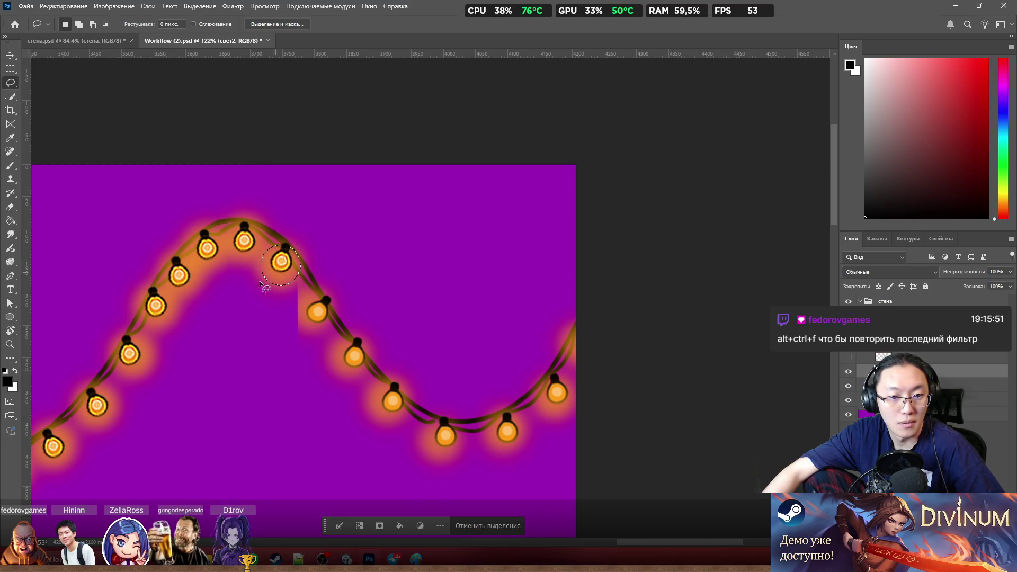
scroll(246, 291, "up", 3)
scroll(362, 299, "left", 2)
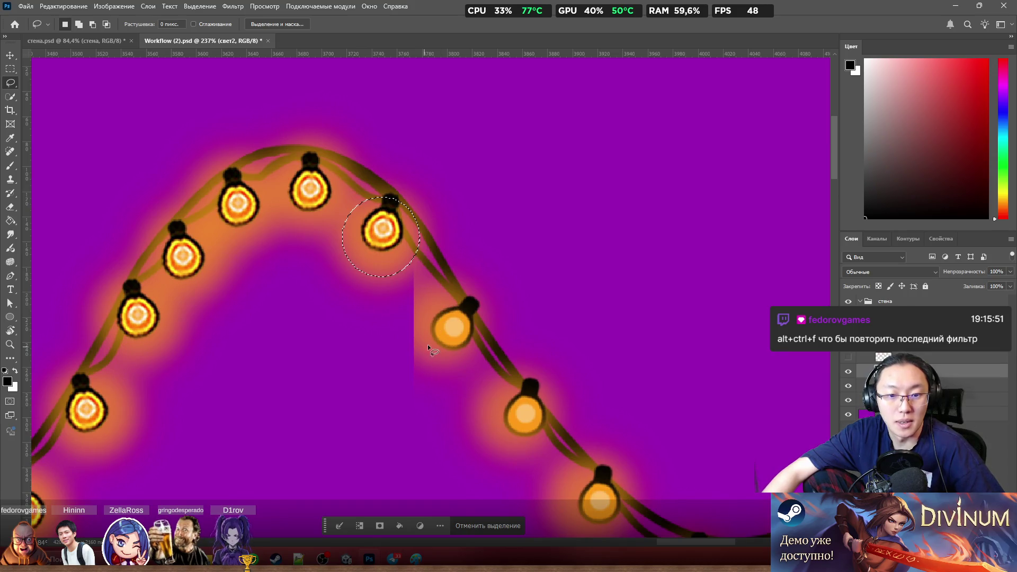
scroll(427, 348, "down", 2)
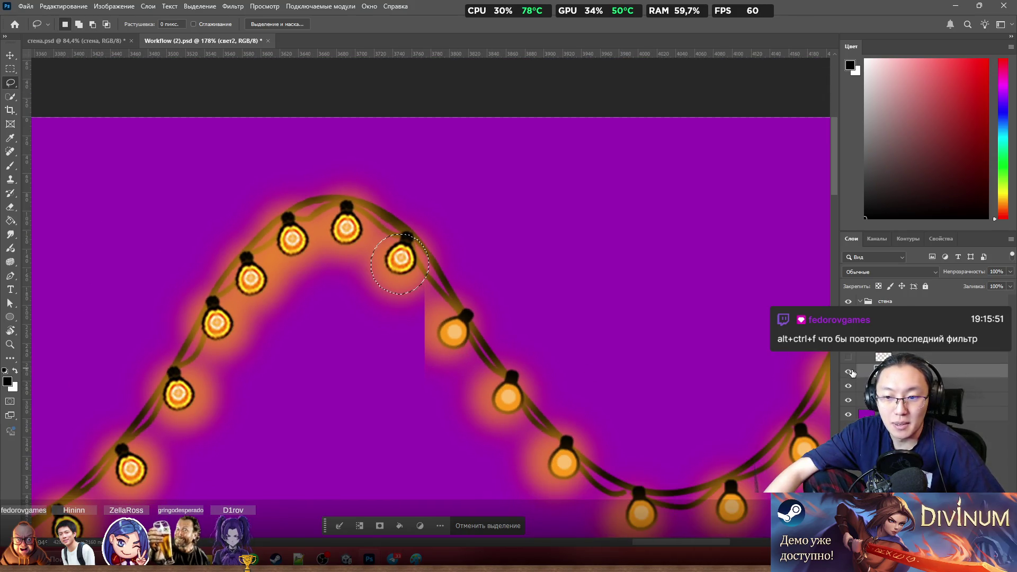
left_click(849, 372)
left_click(849, 385)
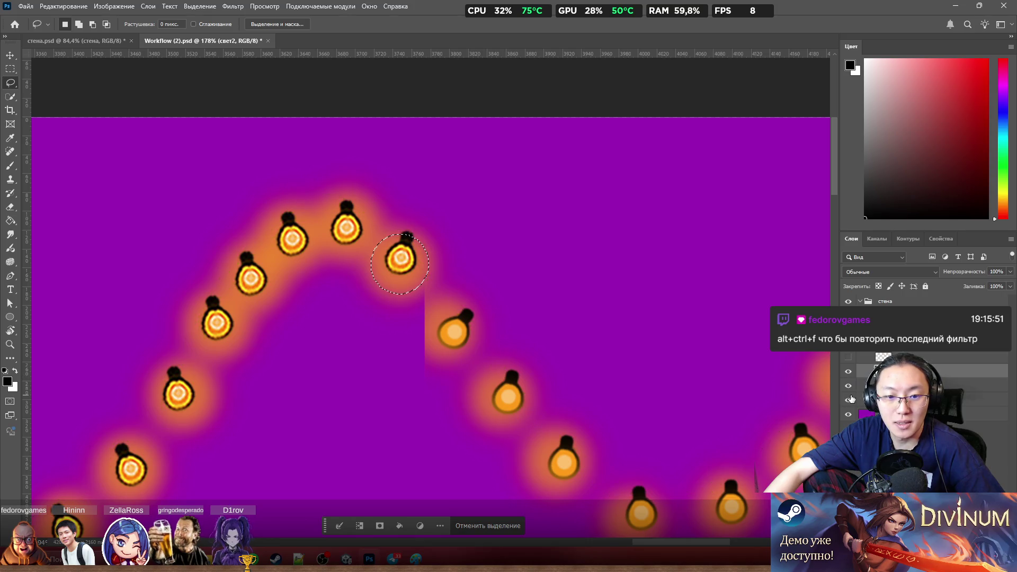
left_click(849, 386)
left_click(847, 373)
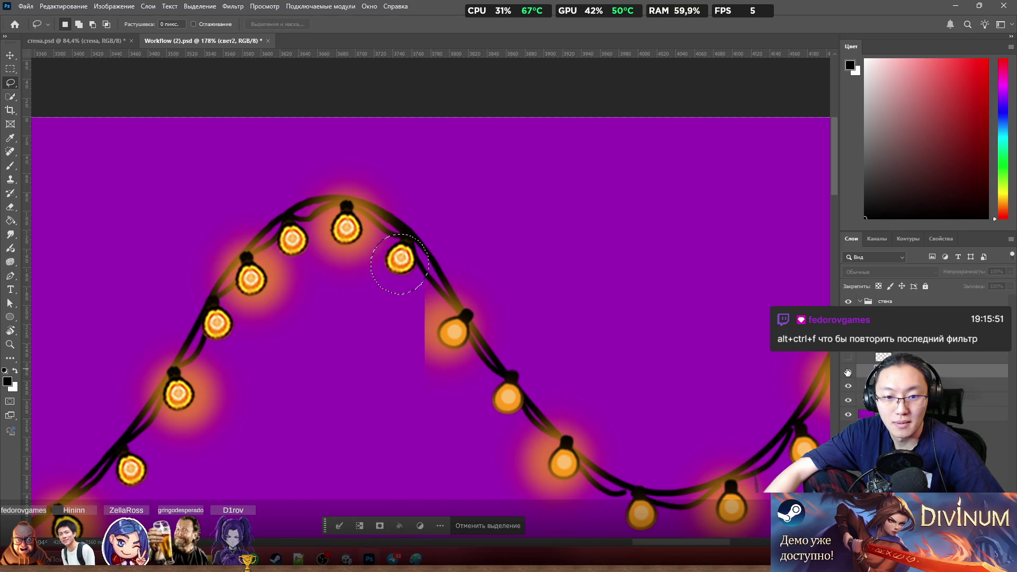
left_click(849, 385)
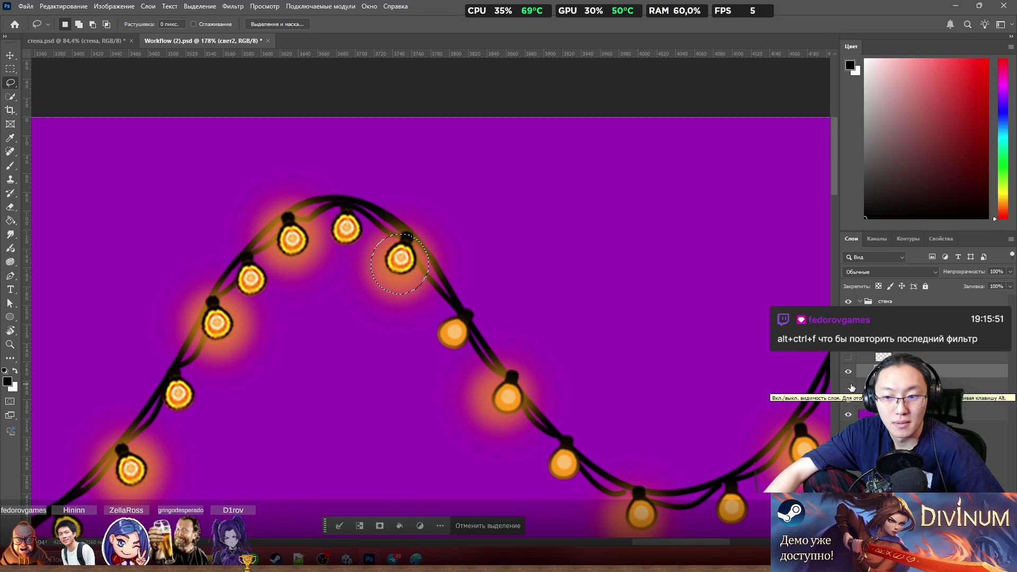
Step: Select the misplaced glow by the tile edge and delete it from the свет1 layer
key("ctrl+alt+f")
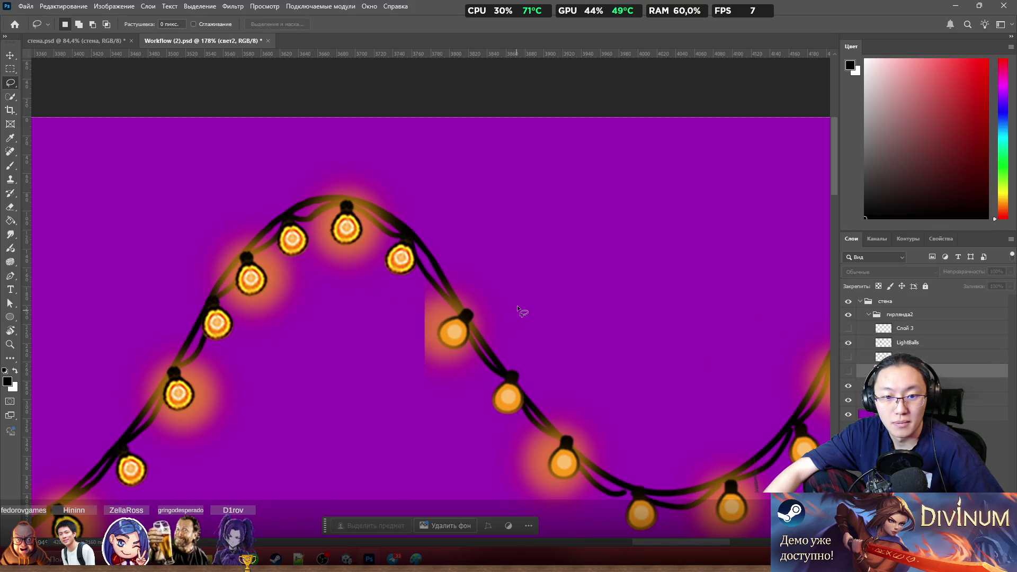
left_click_drag(523, 293, 523, 347)
left_click_drag(468, 241, 468, 241)
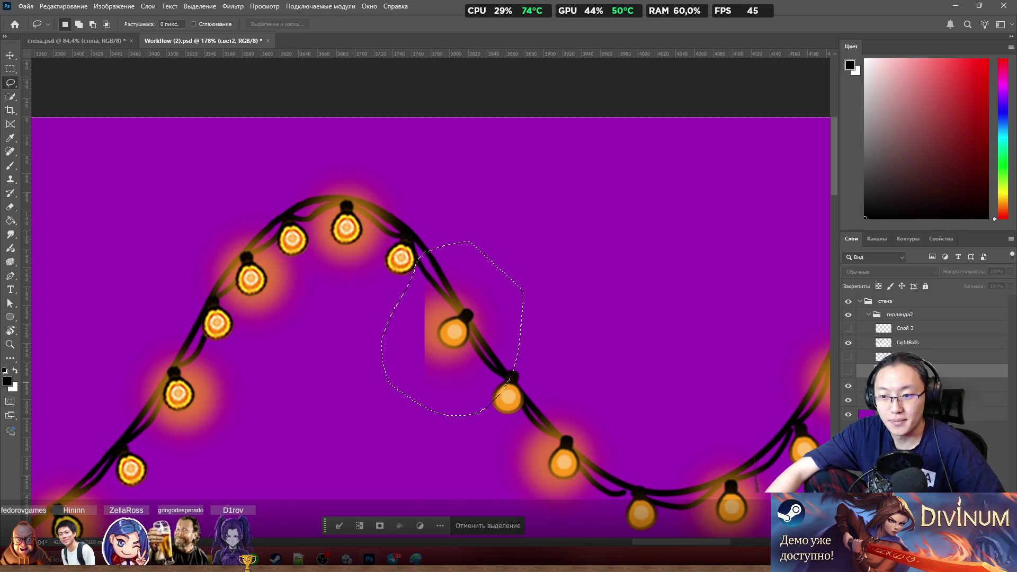
left_click(906, 384)
key("Delete")
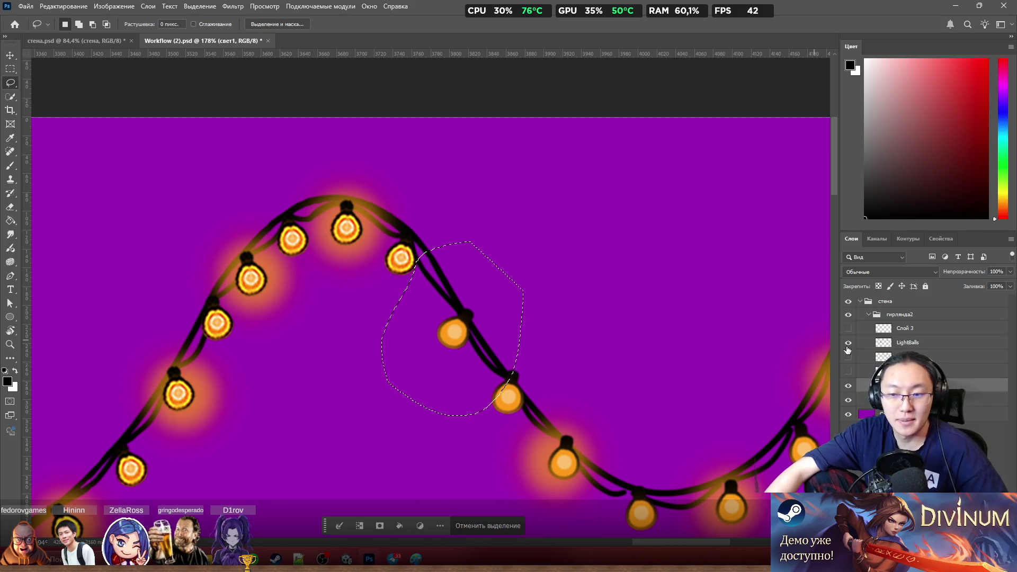
left_click(849, 371)
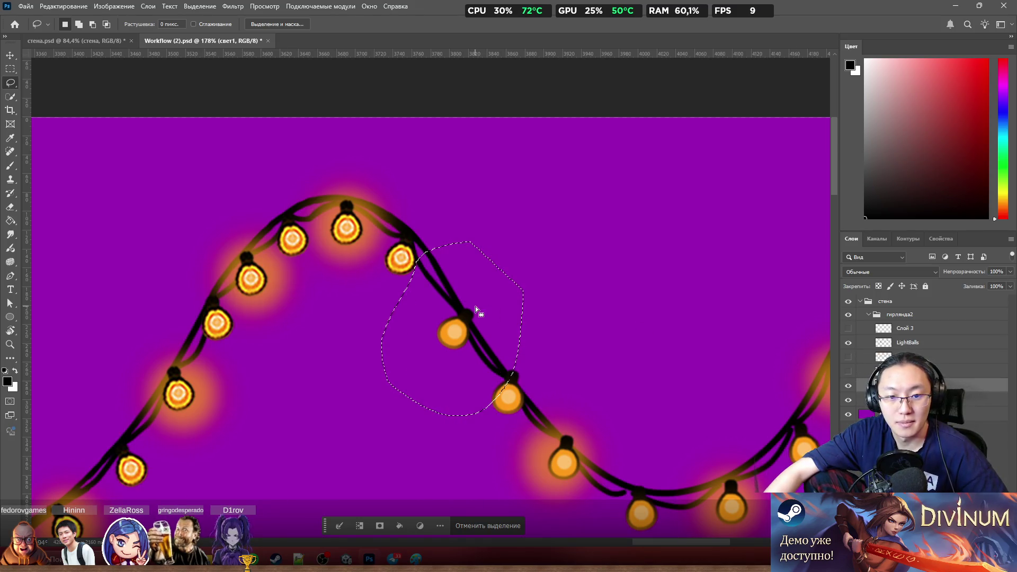
Step: Lasso the glow near the lower bulbs, move it up-left onto its bulb, deselect and return to свет1
left_click_drag(542, 391, 486, 447)
left_click_drag(624, 429, 573, 385)
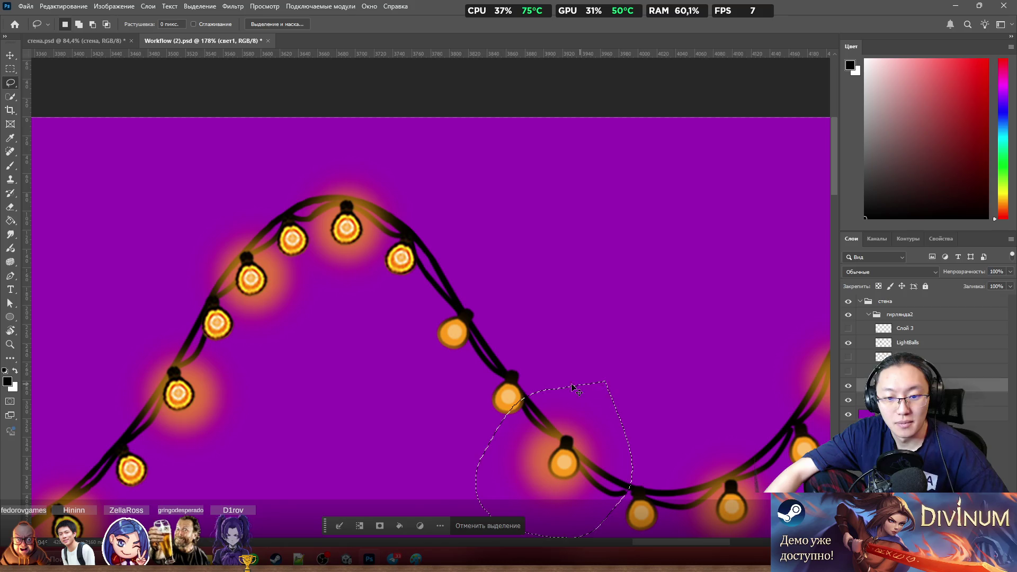
left_click_drag(534, 466, 435, 335)
key("ctrl+d")
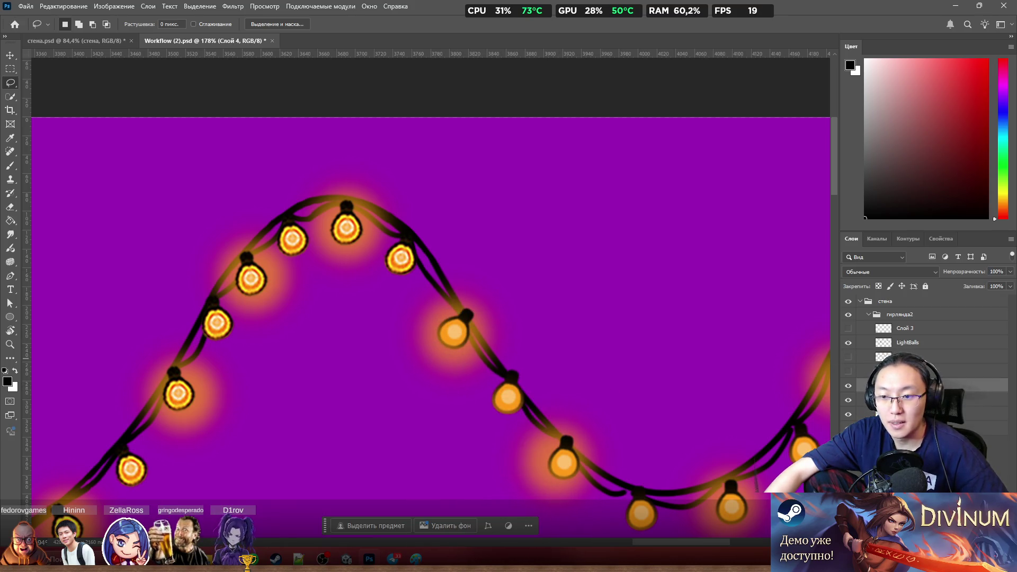
left_click(907, 414)
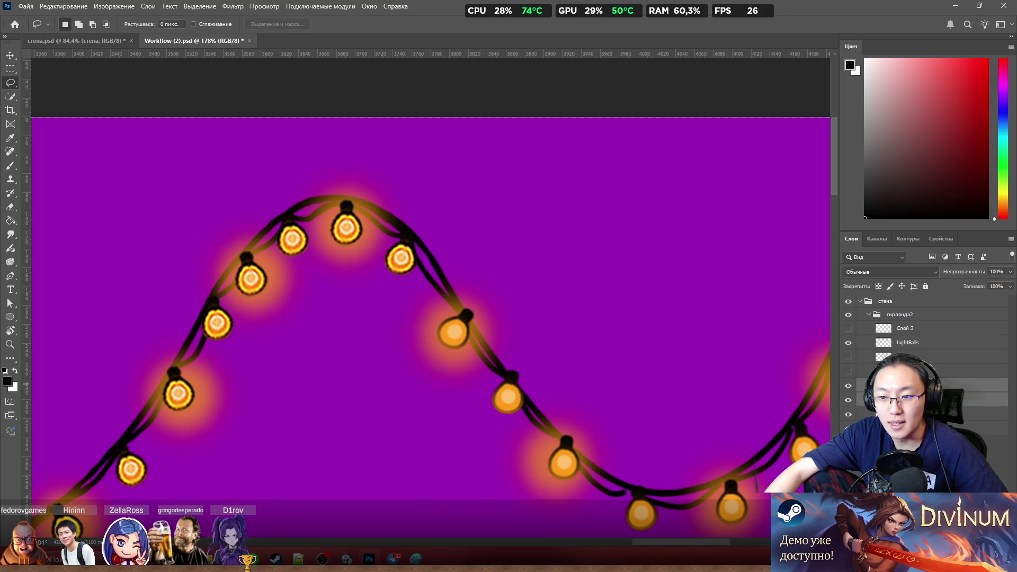
left_click(848, 388)
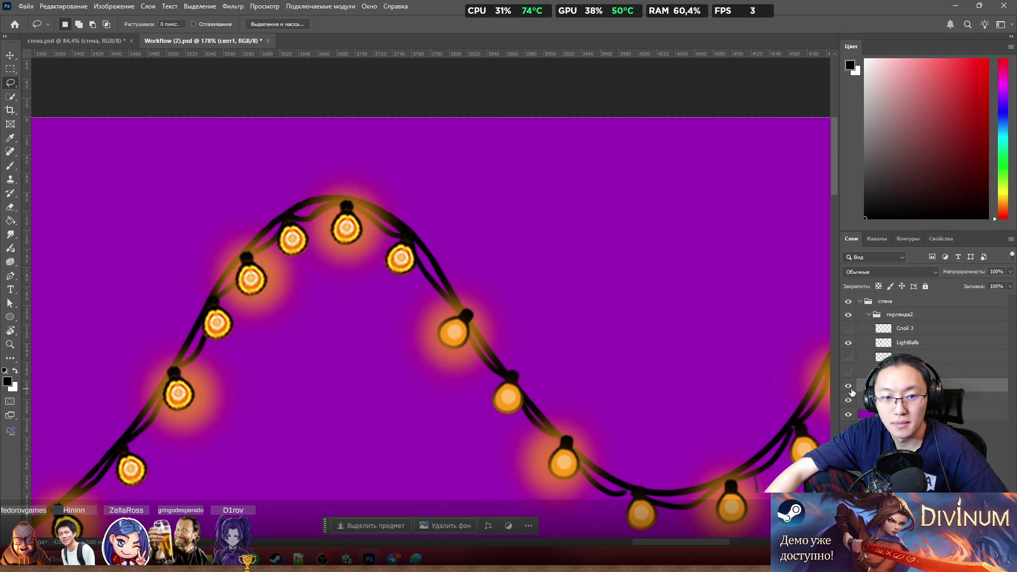
left_click(848, 388)
left_click(848, 390)
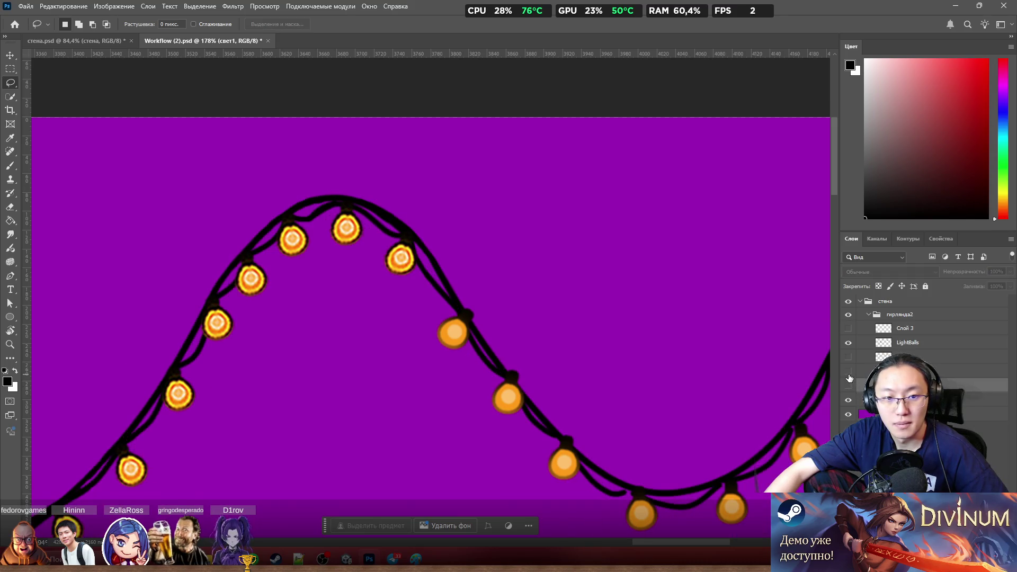
left_click(848, 388)
left_click(846, 374)
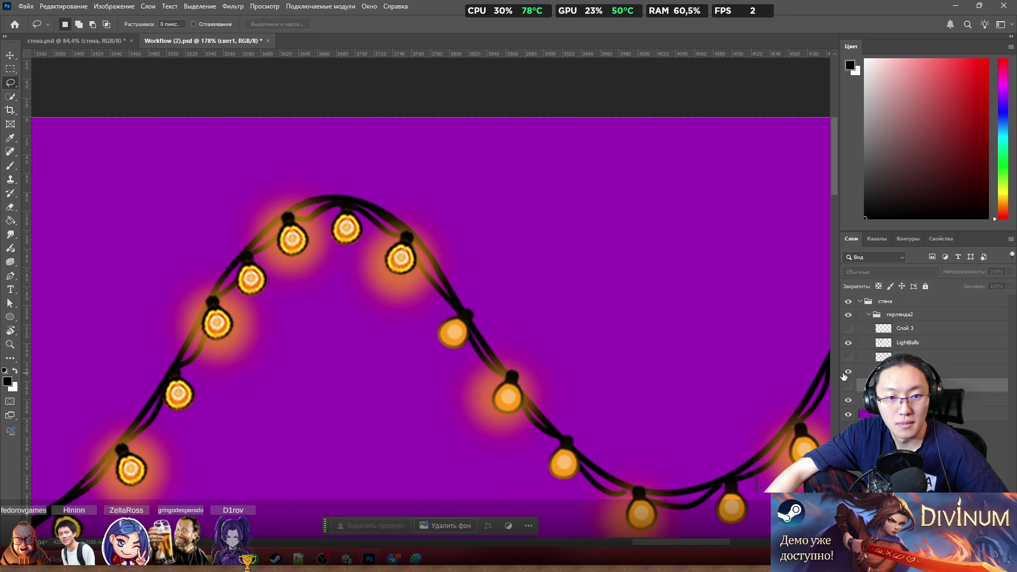
left_click(848, 385)
scroll(479, 300, "down", 3)
scroll(479, 301, "down", 3)
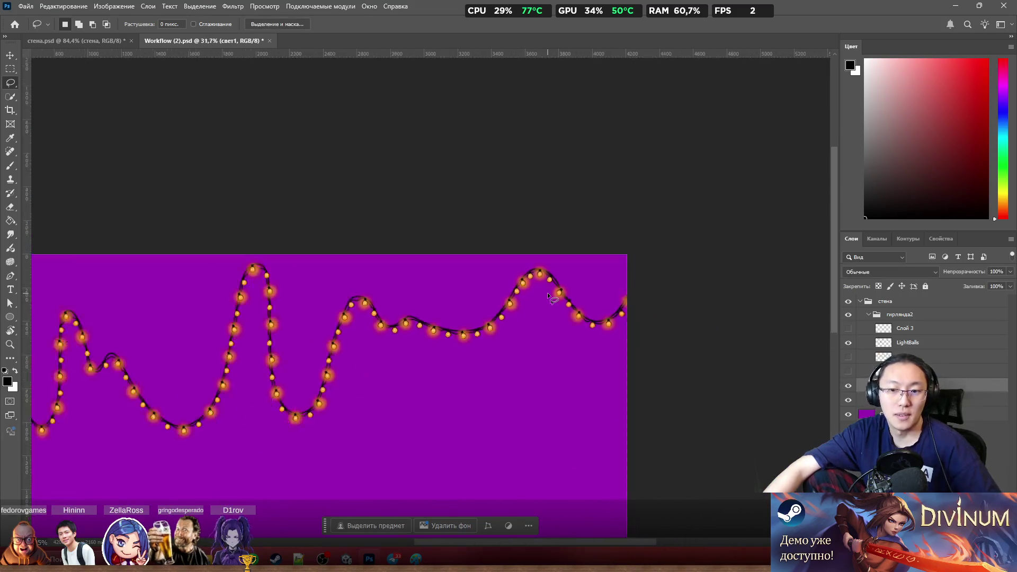
scroll(479, 301, "down", 2)
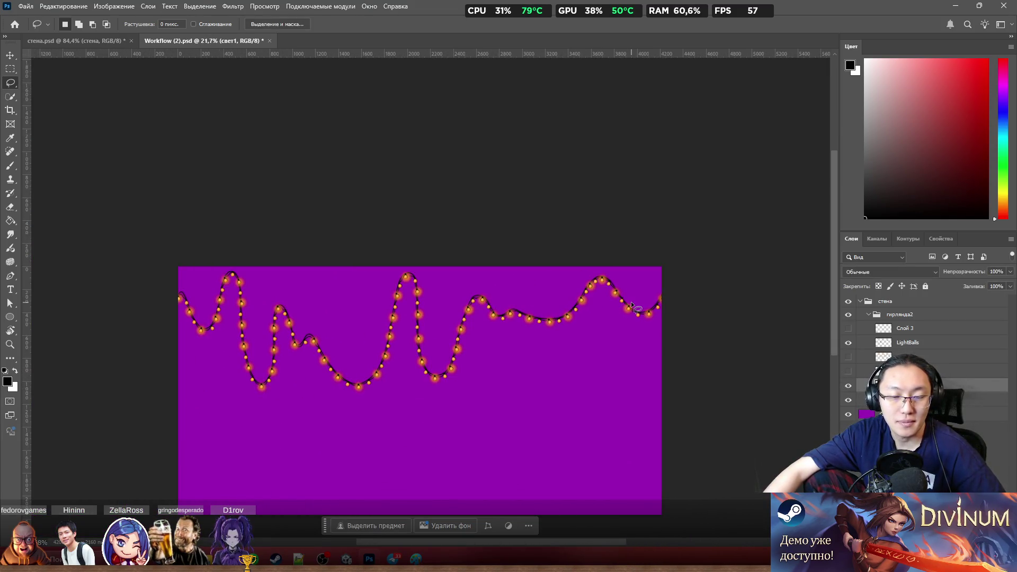
scroll(451, 304, "up", 1)
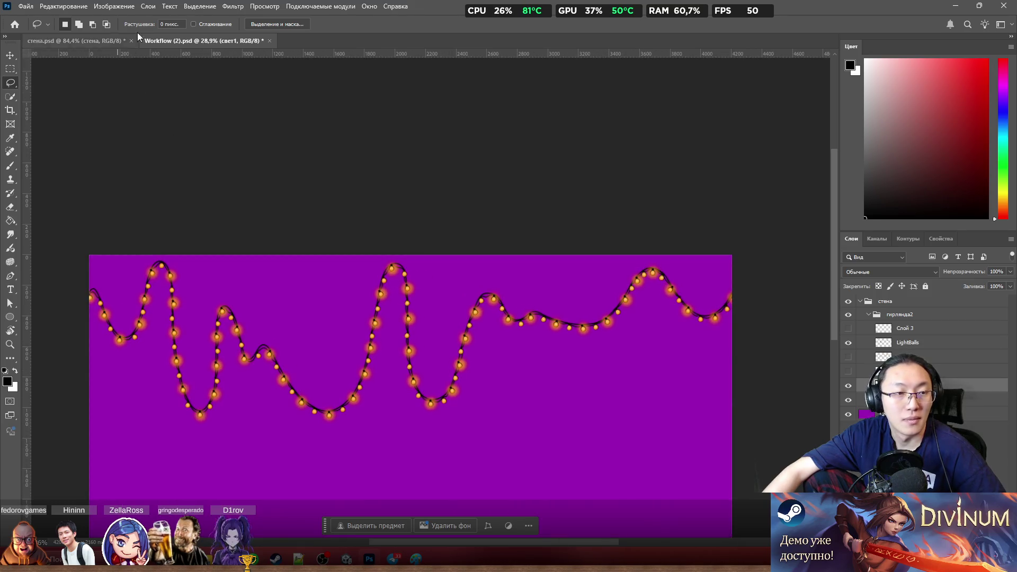
scroll(175, 317, "up", 1)
scroll(173, 336, "up", 1)
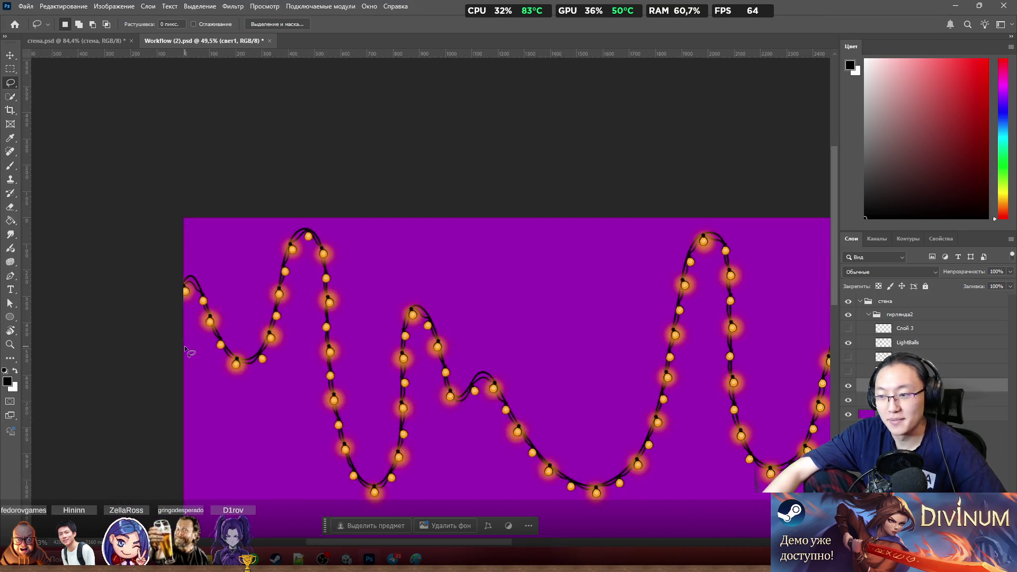
scroll(191, 353, "up", 1)
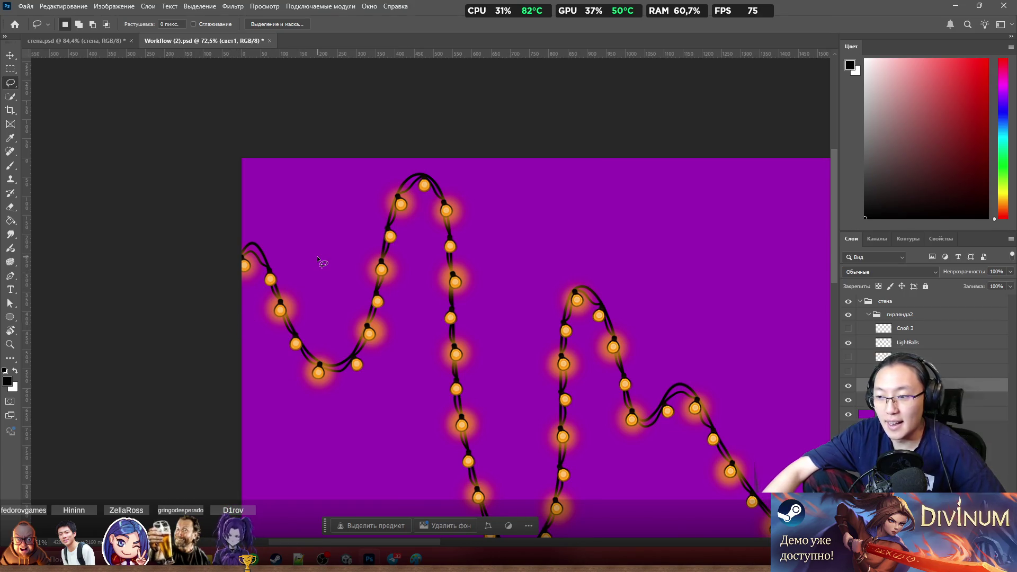
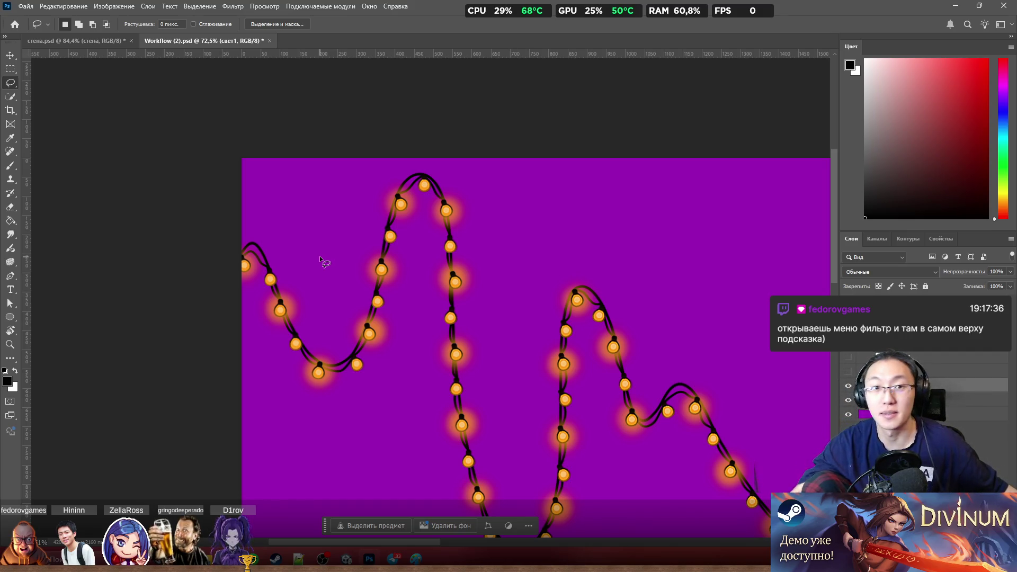
Step: Browse the Filter menu and undo an accidental filter change
left_click(234, 7)
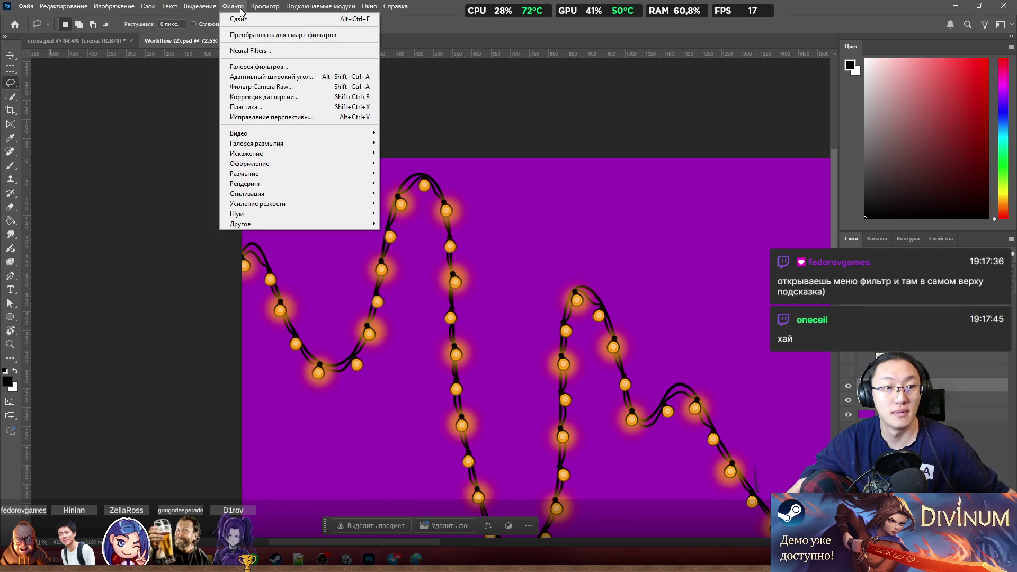
left_click(240, 10)
left_click(231, 10)
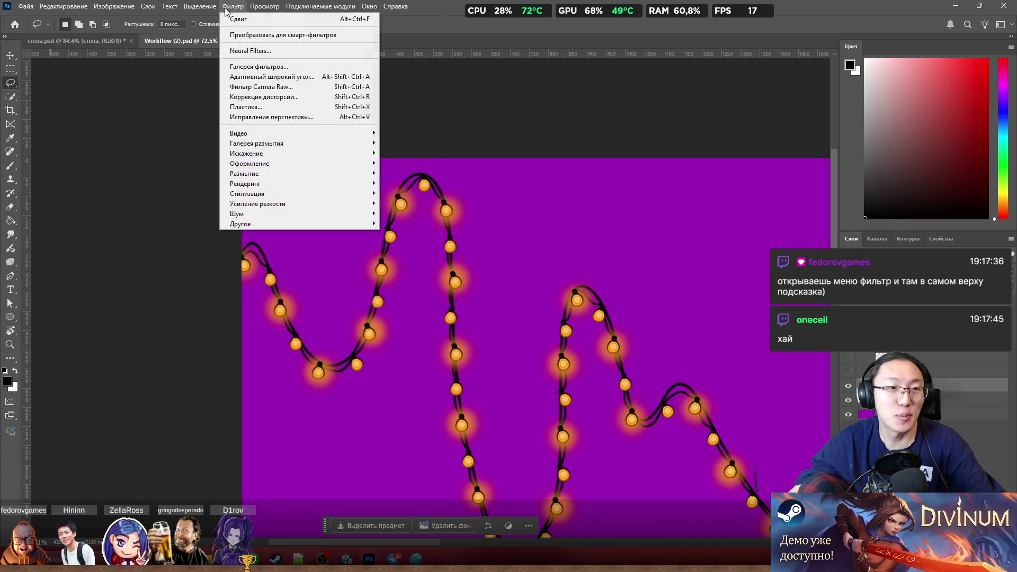
left_click(232, 6)
left_click(395, 7)
left_click(434, 10)
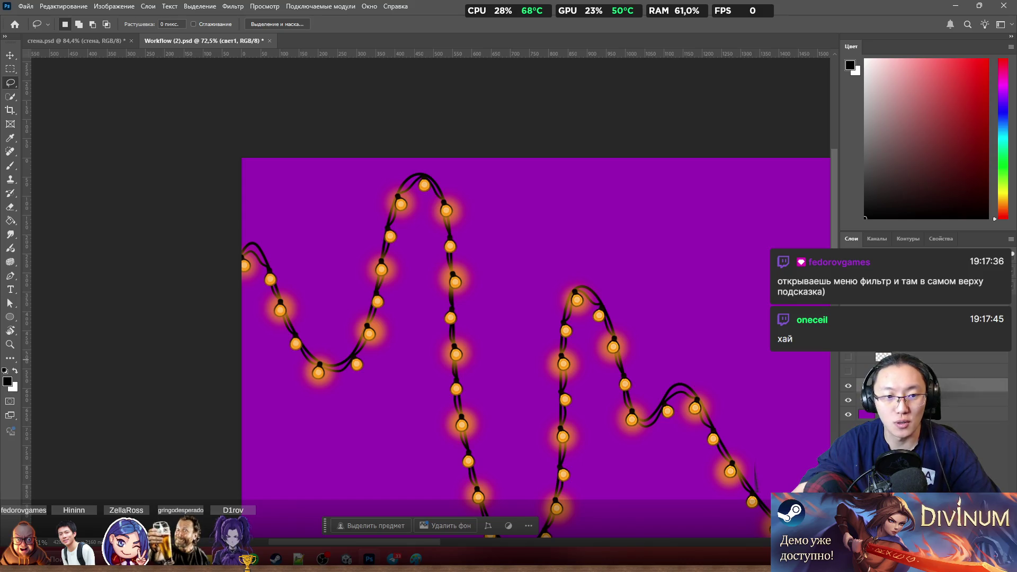
key("ctrl+z")
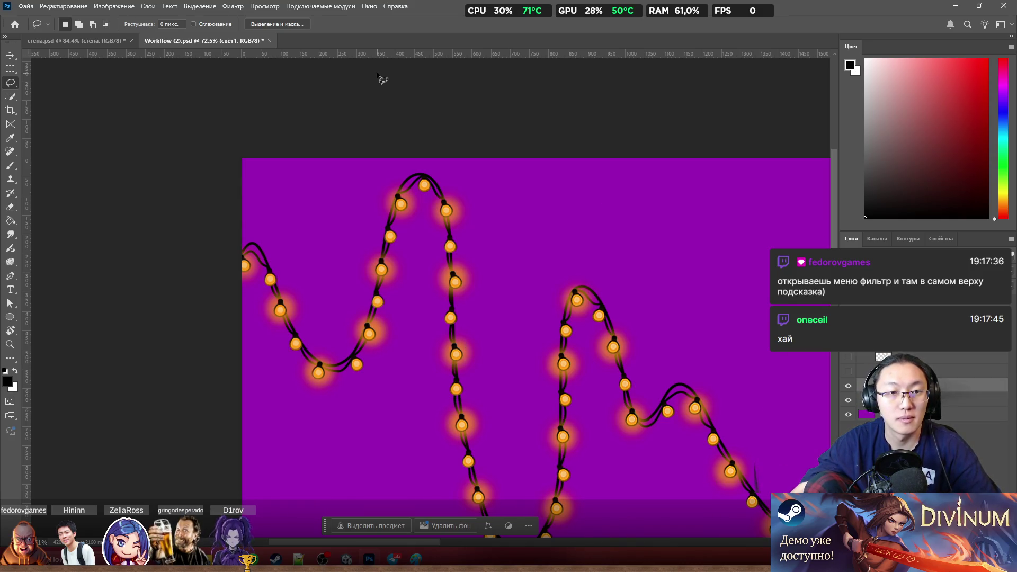
Step: Target the wire2 layer and bring up the Filter > Other list containing Offset
left_click(265, 6)
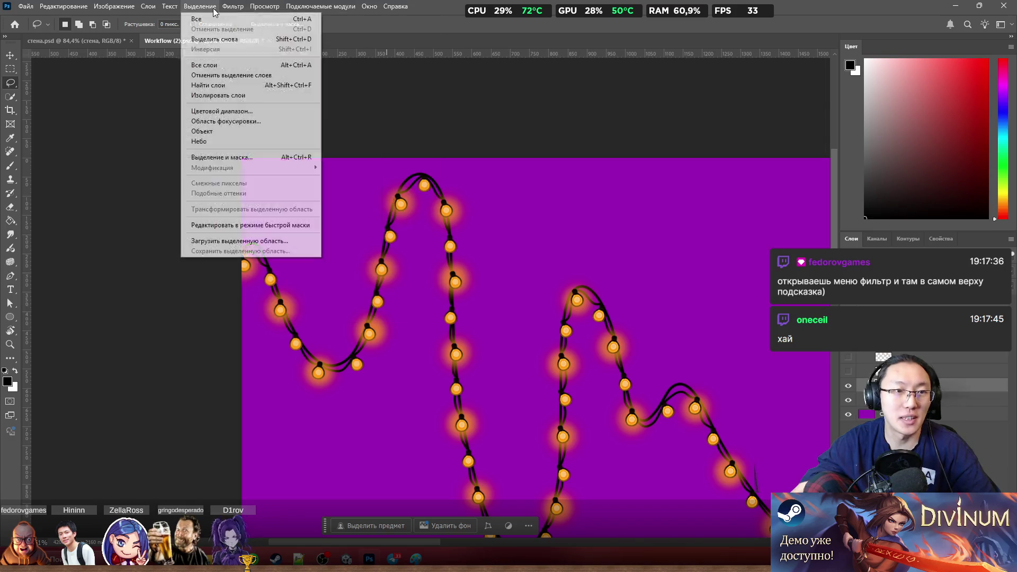
left_click(924, 356)
left_click(924, 400)
left_click(270, 10)
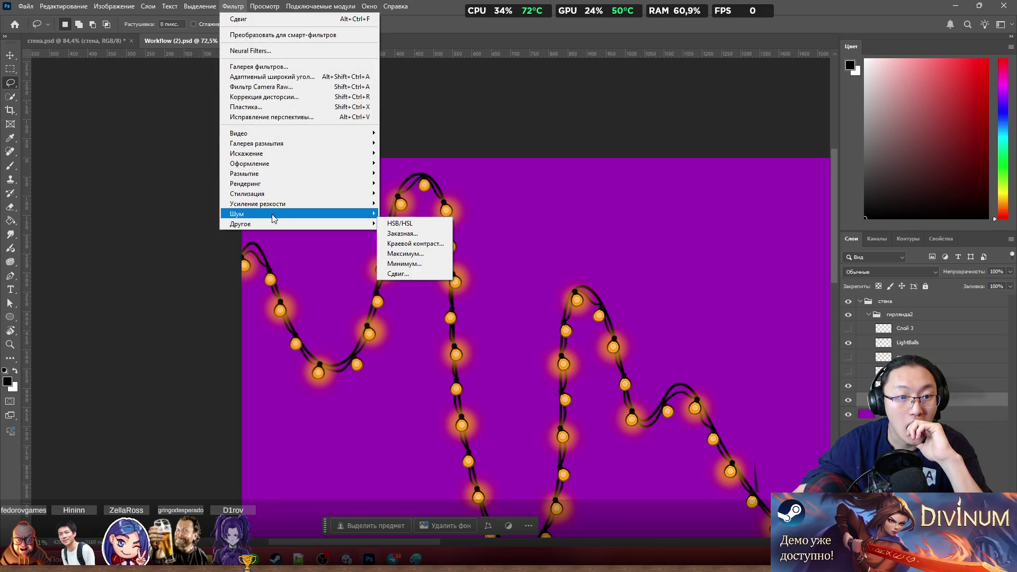
mouse_move(240, 225)
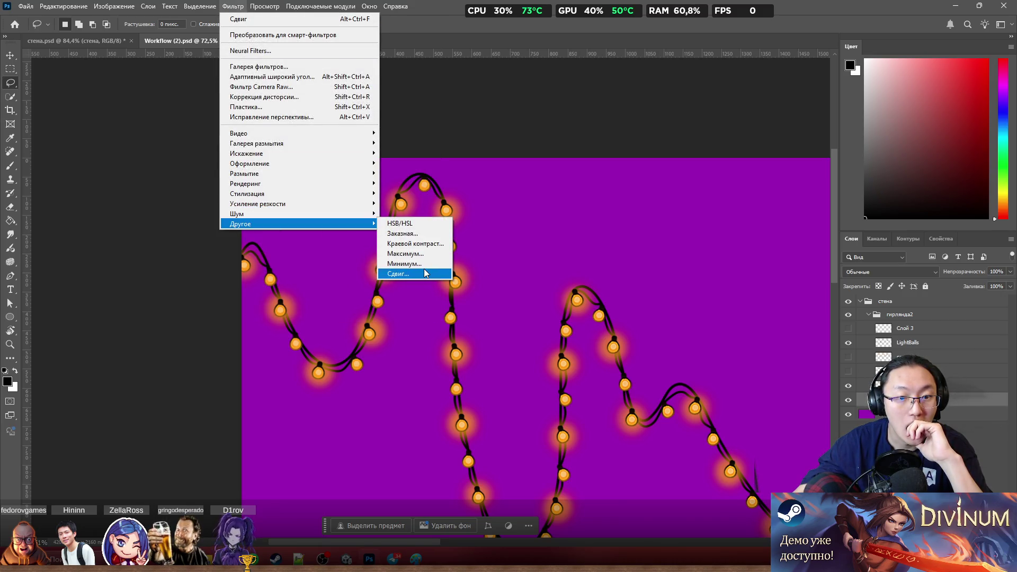
Step: Offset the wire2 layer -28 px horizontally, 0 vertically, with Wrap Around
left_click(397, 273)
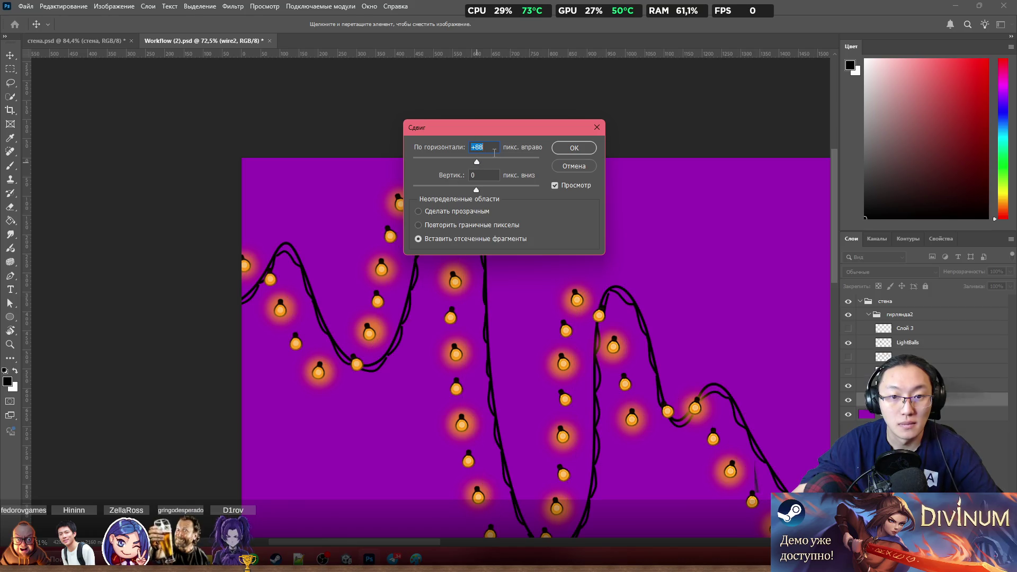
type("-2")
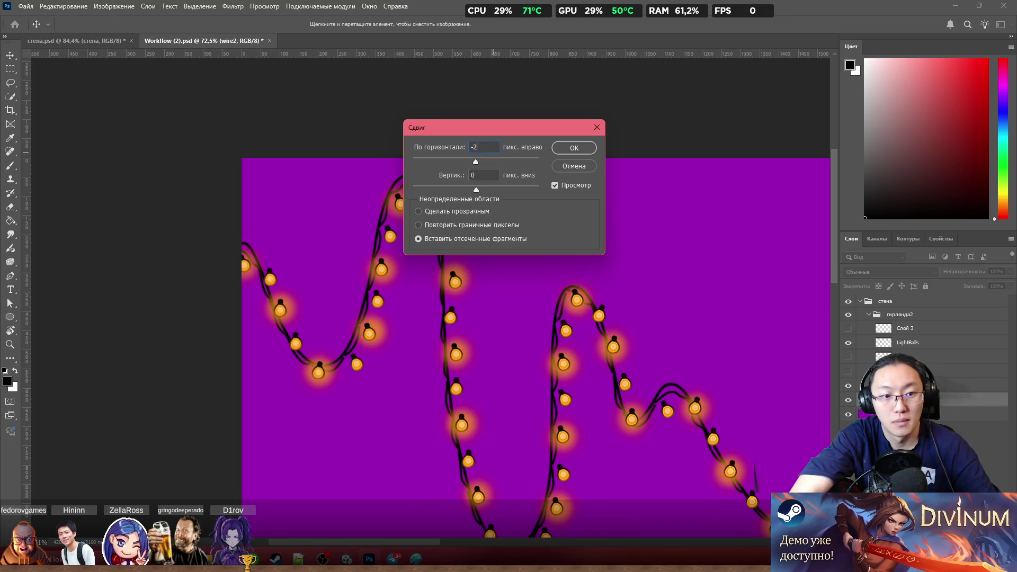
type("08")
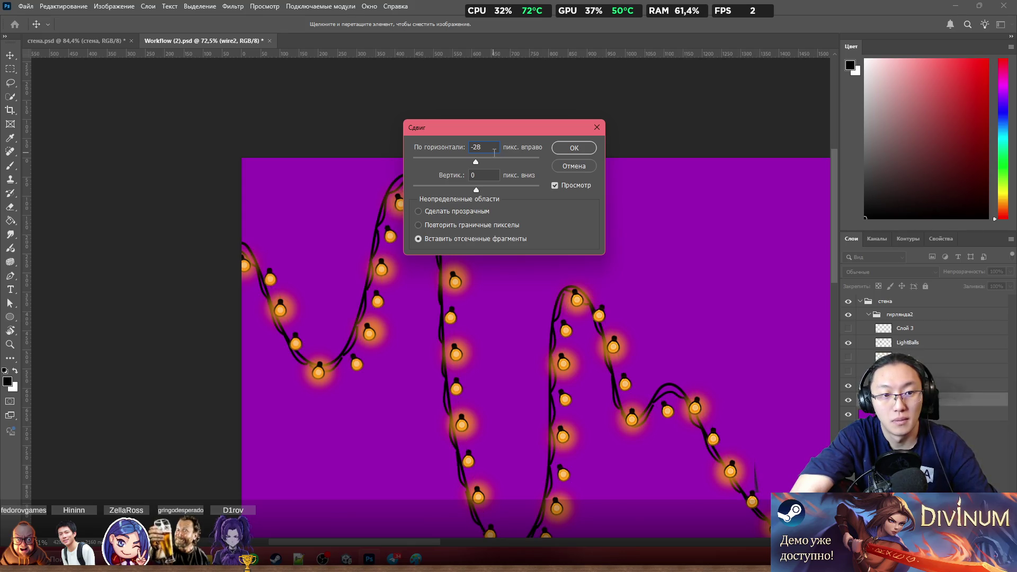
left_click(585, 150)
key("l")
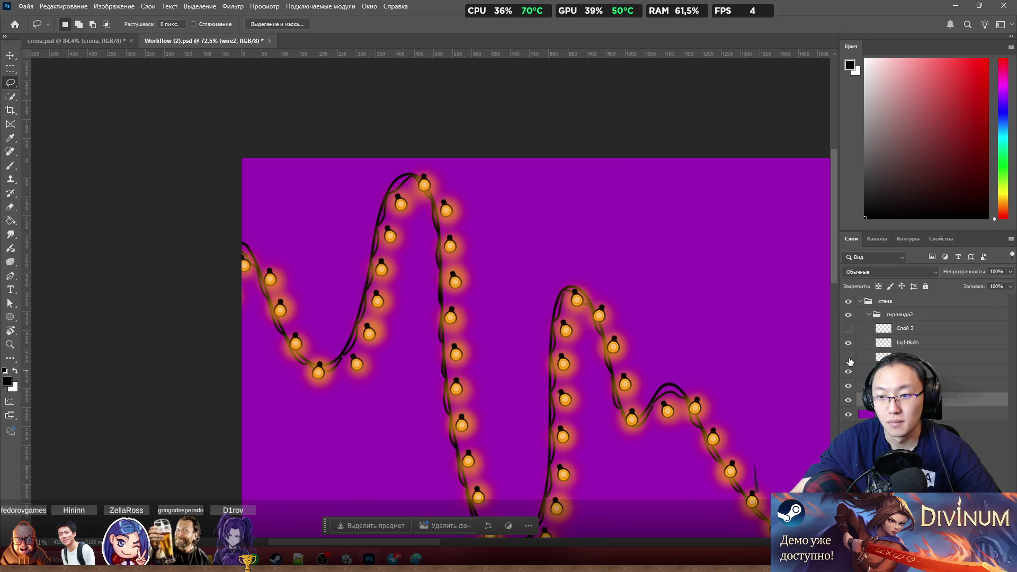
Step: Nudge LightBalls and the blurred glow layer left onto the wire, then hide the glow
left_click(849, 358)
left_click(893, 344)
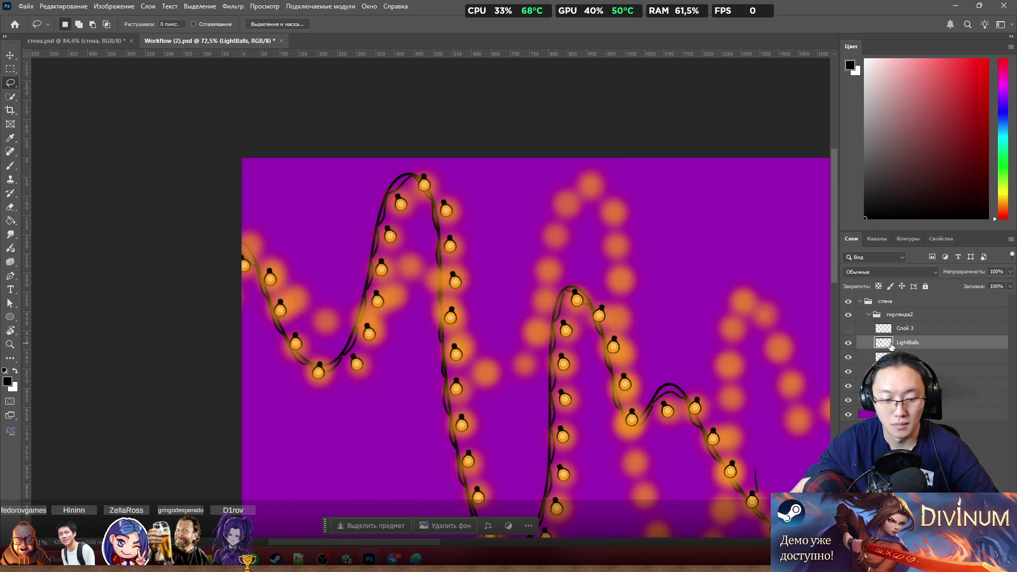
key("ctrl+alt+f")
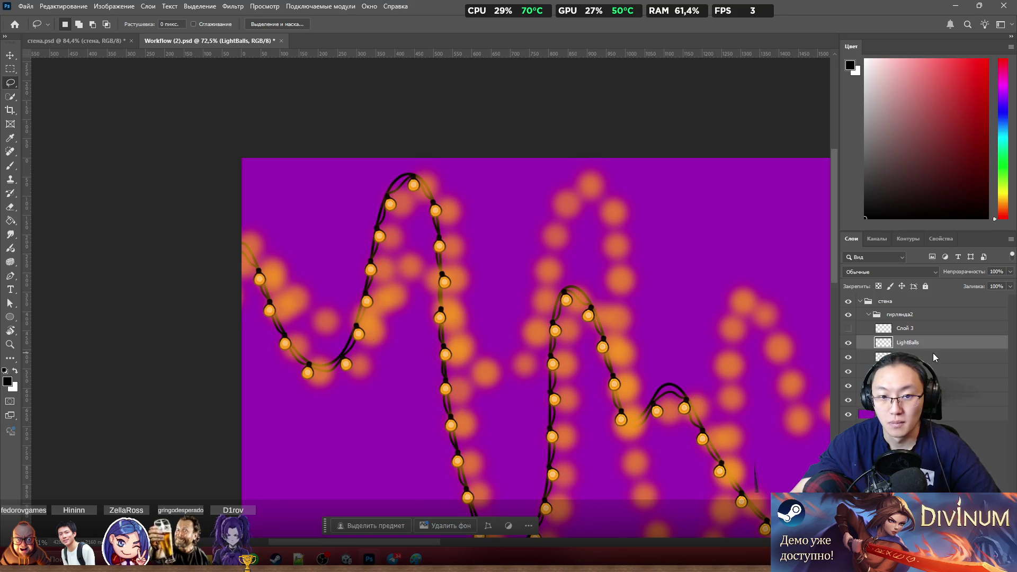
left_click(930, 359)
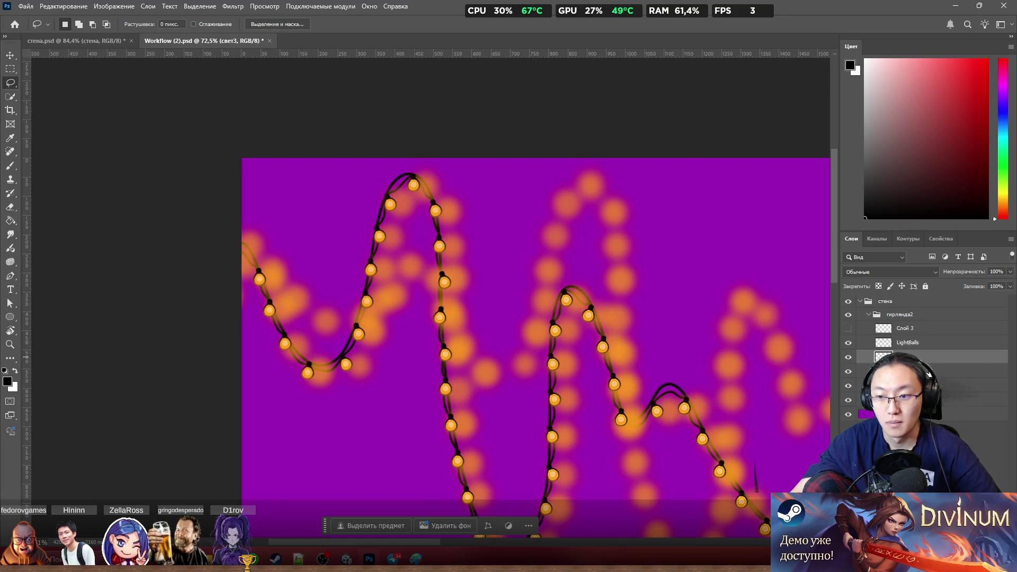
key("ctrl+Left")
key("ctrl+Left")
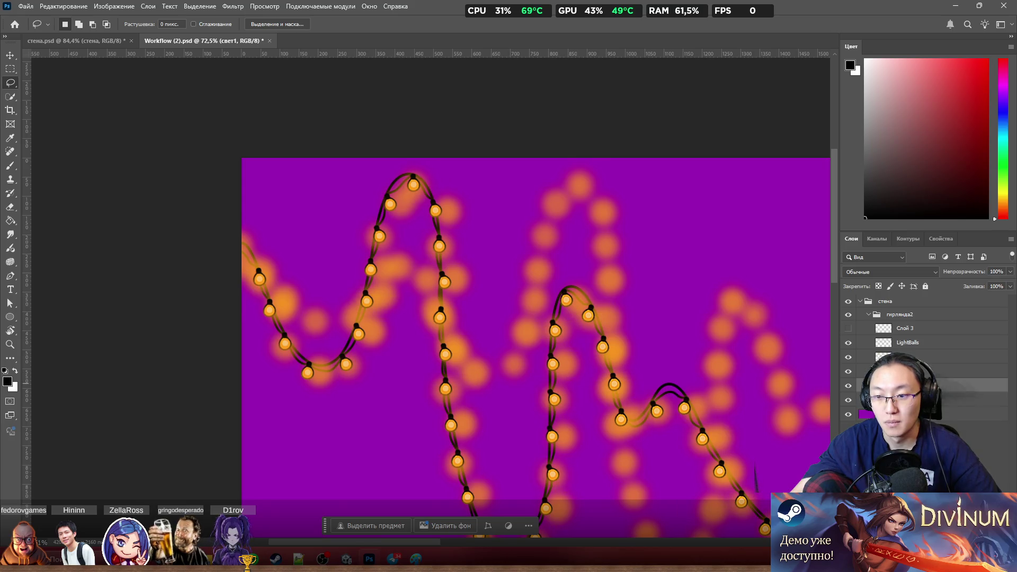
key("ctrl+Left")
left_click(848, 357)
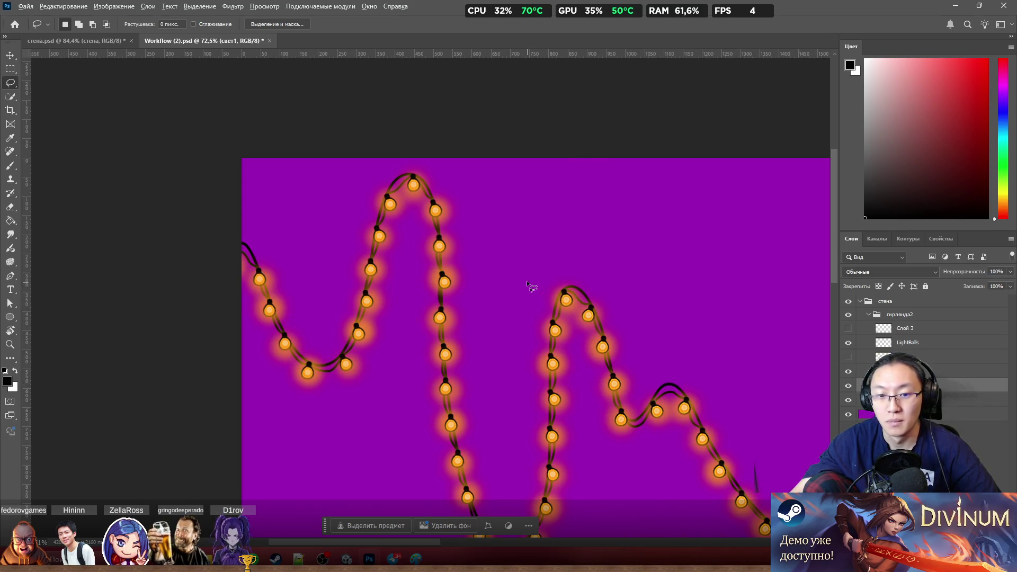
scroll(531, 289, "down", 3)
scroll(311, 255, "down", 2)
scroll(624, 266, "up", 1)
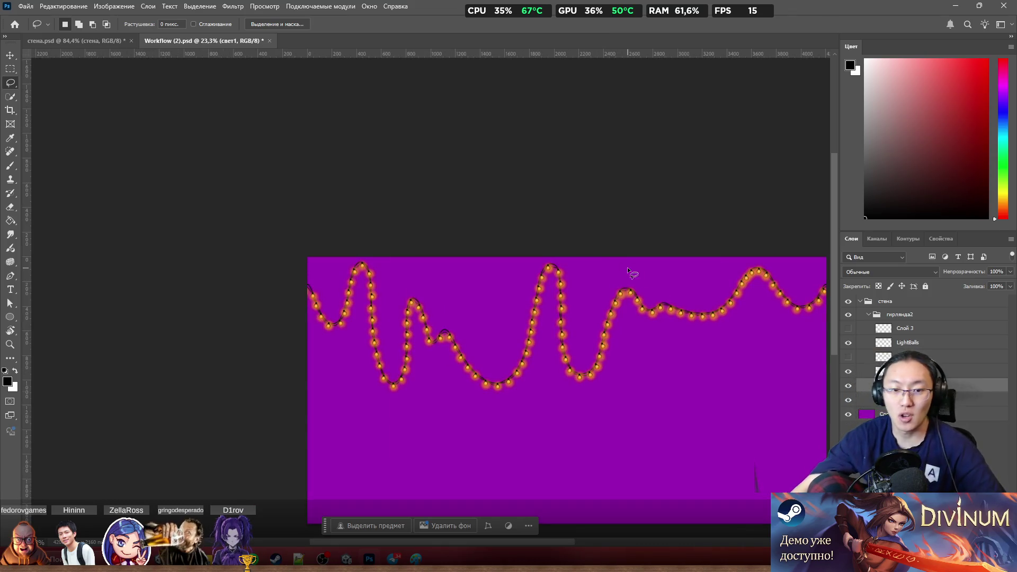
scroll(627, 269, "right", 1)
scroll(643, 282, "up", 2)
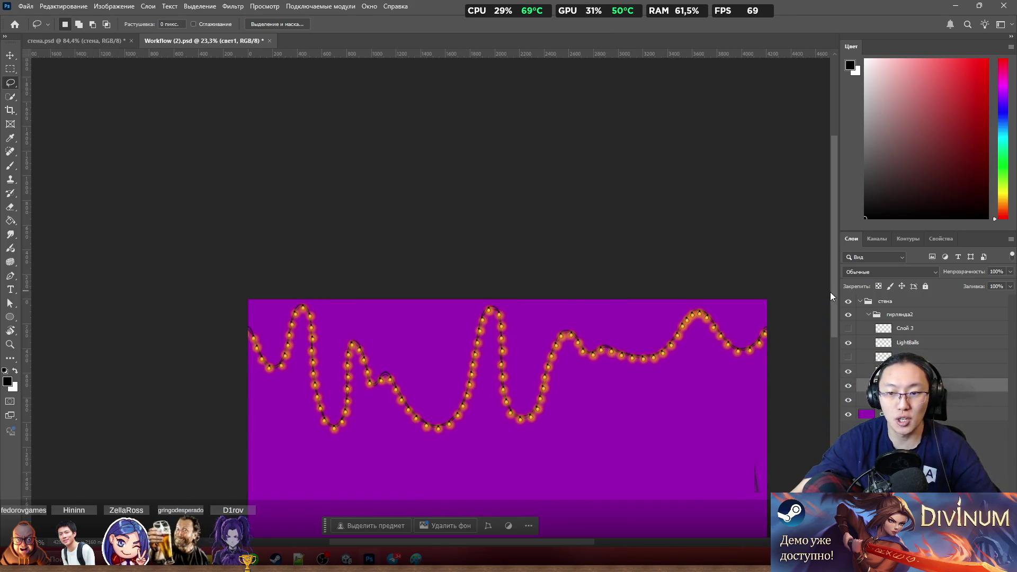
scroll(182, 341, "up", 2)
scroll(171, 330, "up", 1)
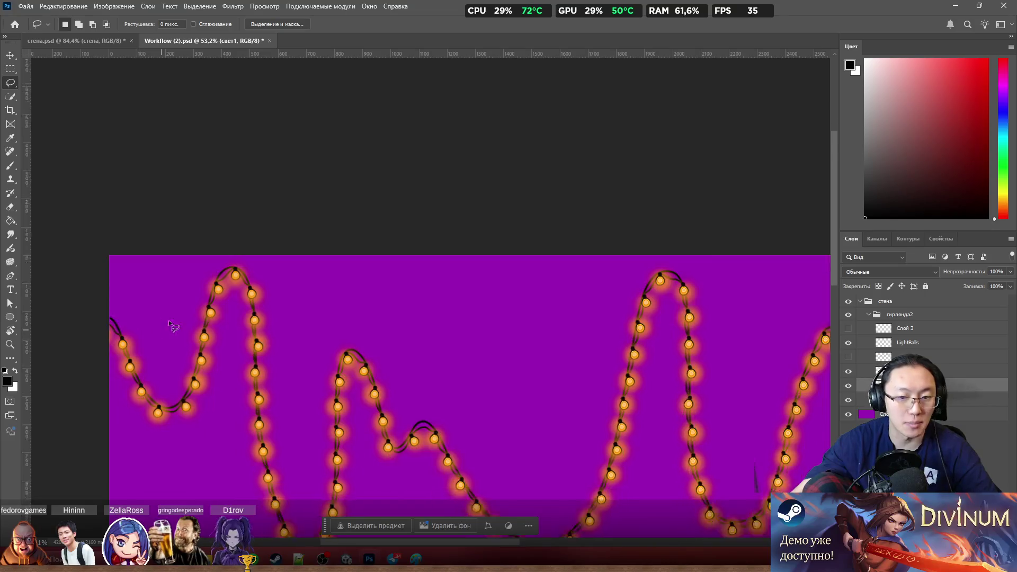
scroll(193, 297, "up", 2)
scroll(193, 298, "right", 1)
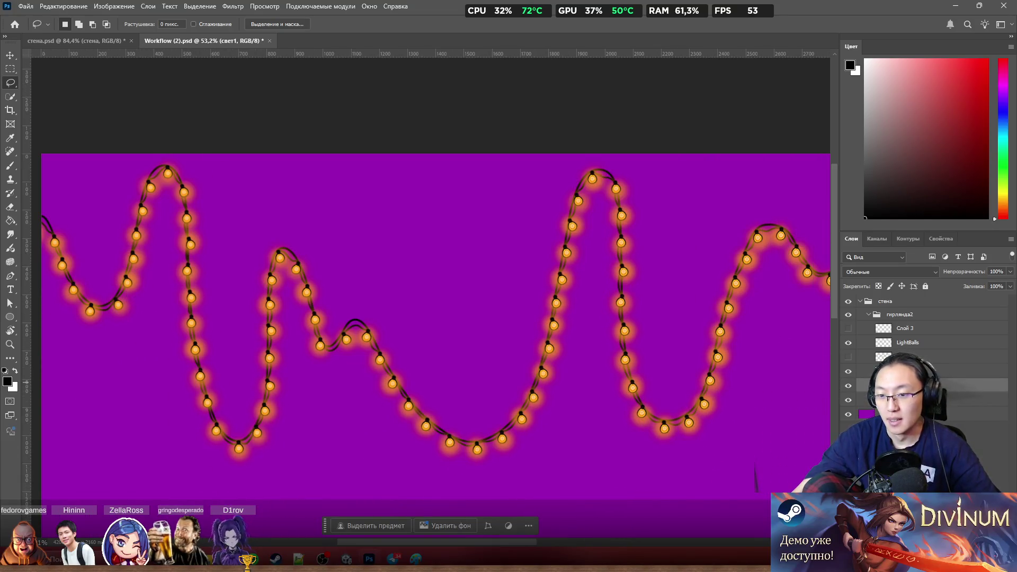
Step: Look over the Слой 2, свет3 and LightBalls layers, ending on the purple background
left_click(907, 413)
left_click(906, 357)
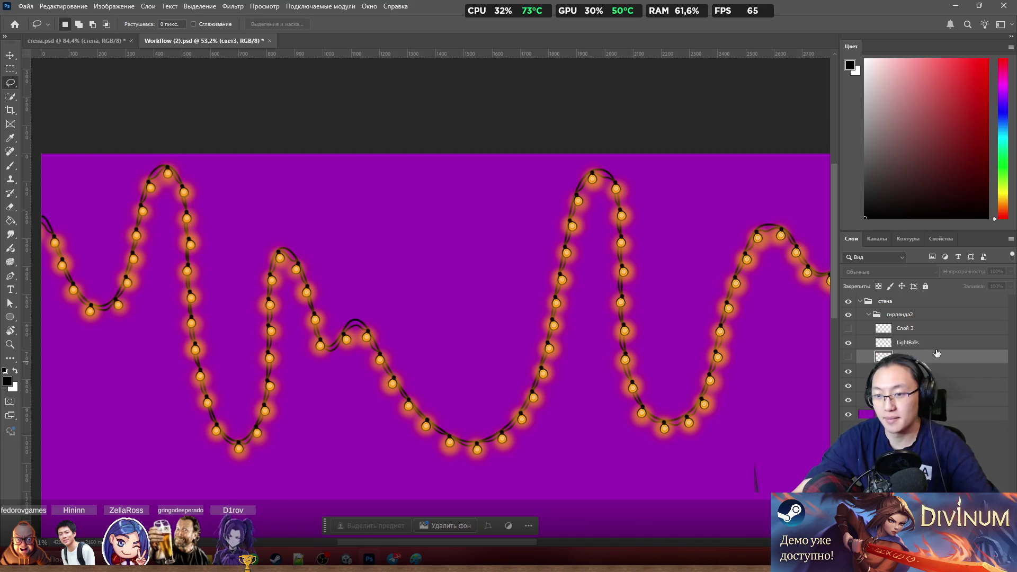
left_click(958, 347)
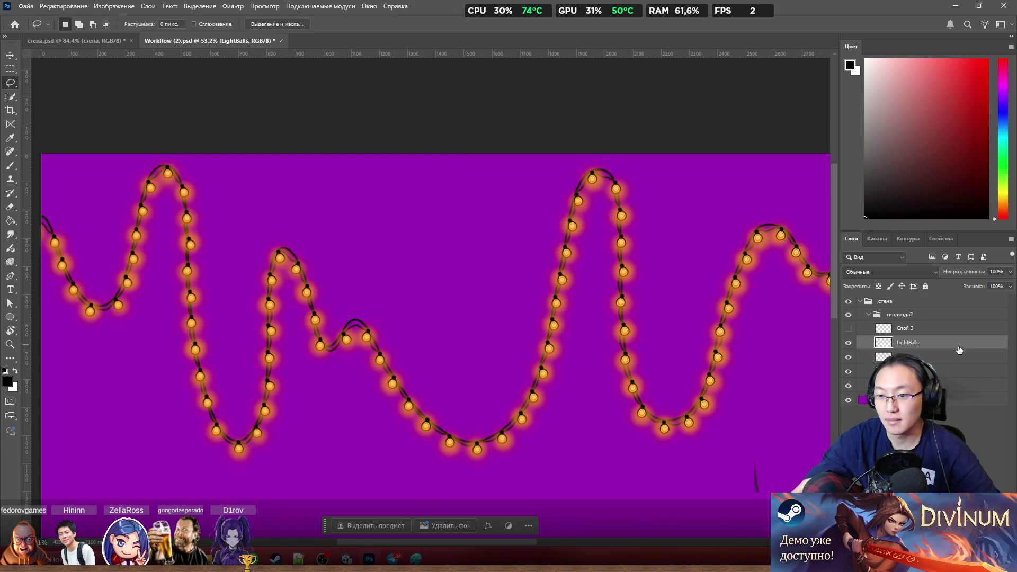
left_click(946, 399)
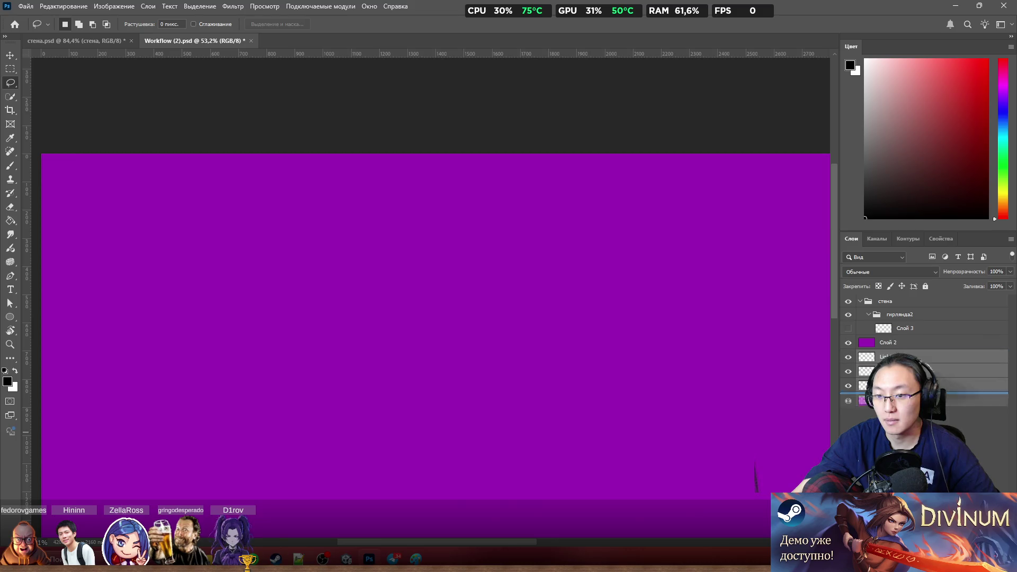
Step: Delete the стена group and hide the purple background to reveal transparency
left_click(922, 302)
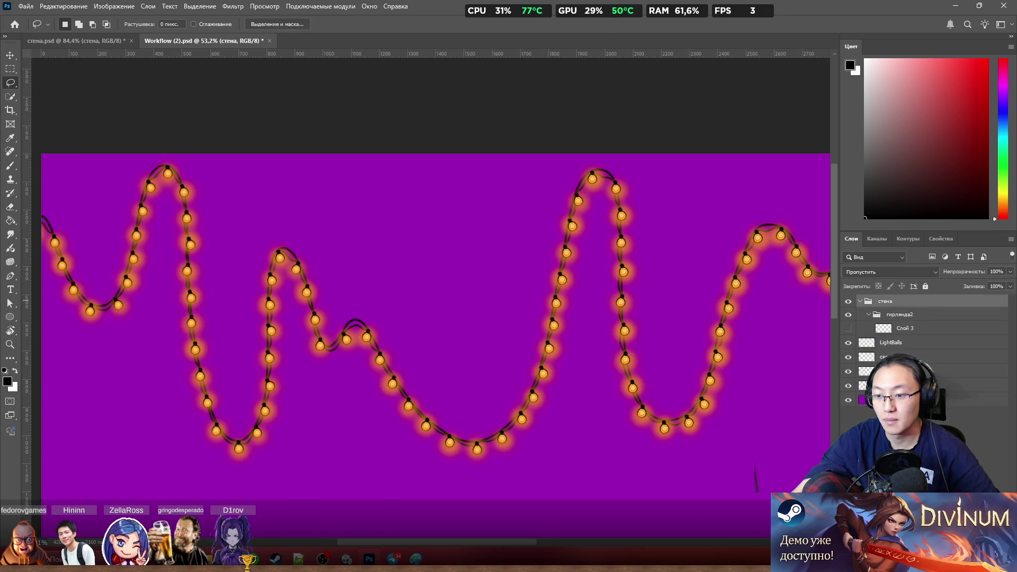
key("Delete")
left_click(480, 207)
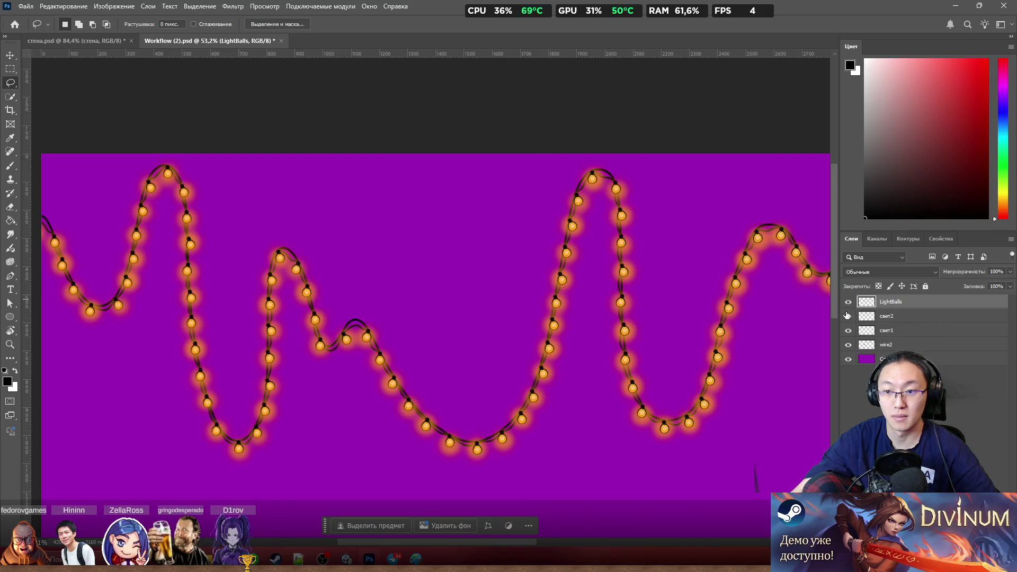
left_click(849, 331)
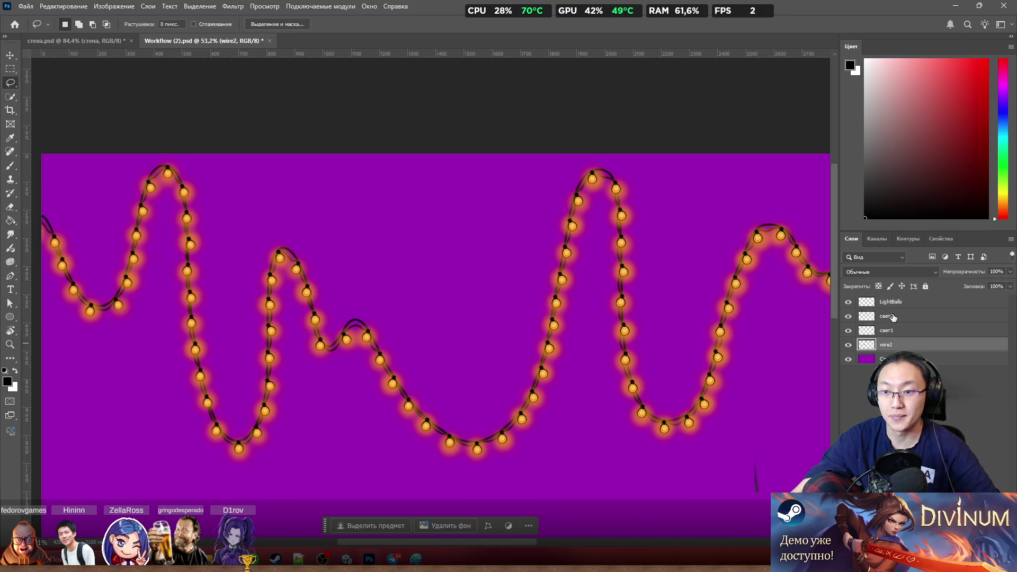
left_click(890, 359)
left_click(848, 360)
scroll(519, 337, "down", 2)
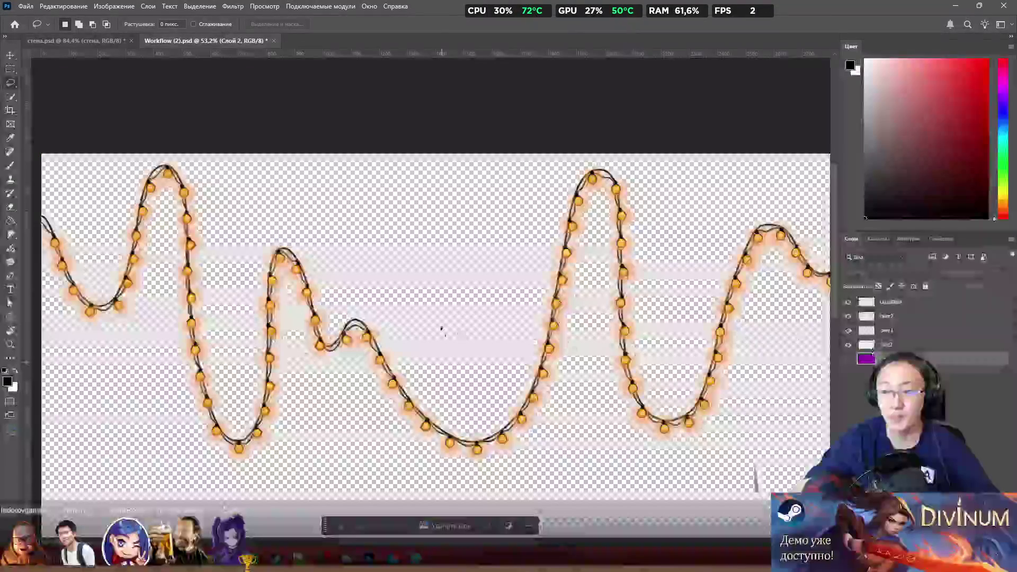
scroll(519, 337, "down", 3)
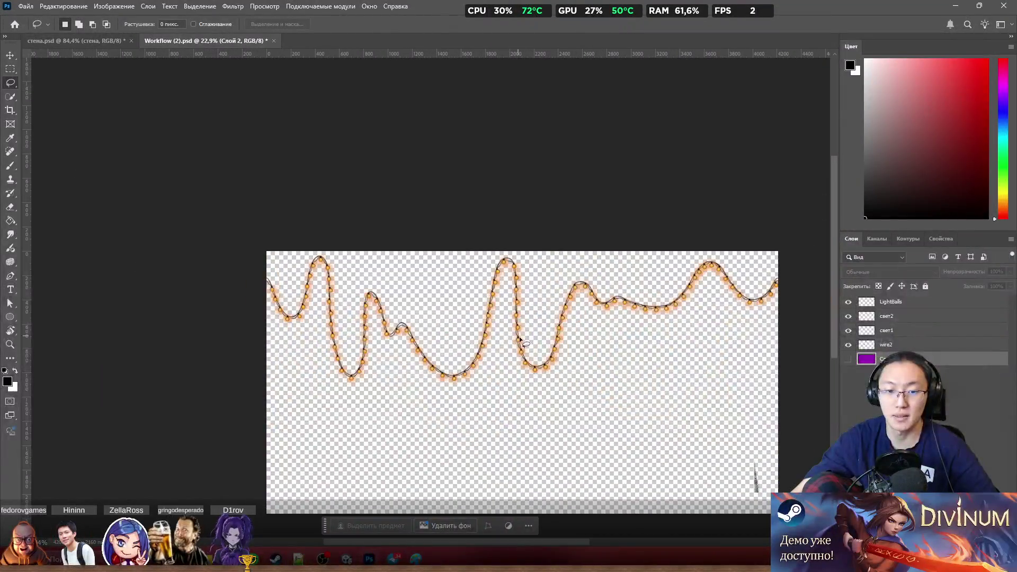
Step: Crop away the empty lower part of the canvas around the garland
left_click(11, 111)
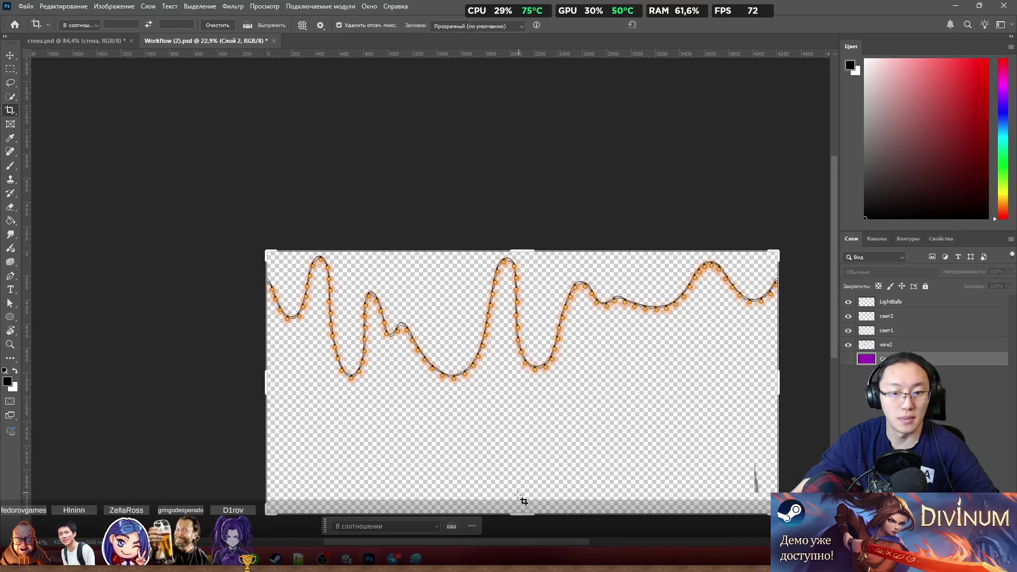
left_click_drag(519, 515, 539, 456)
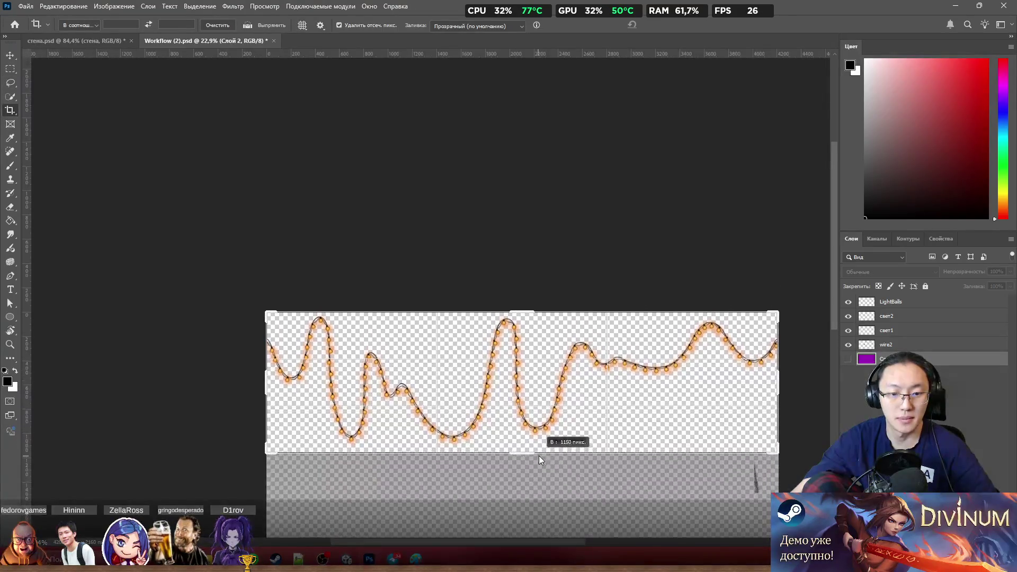
left_click(534, 525)
scroll(557, 409, "up", 3)
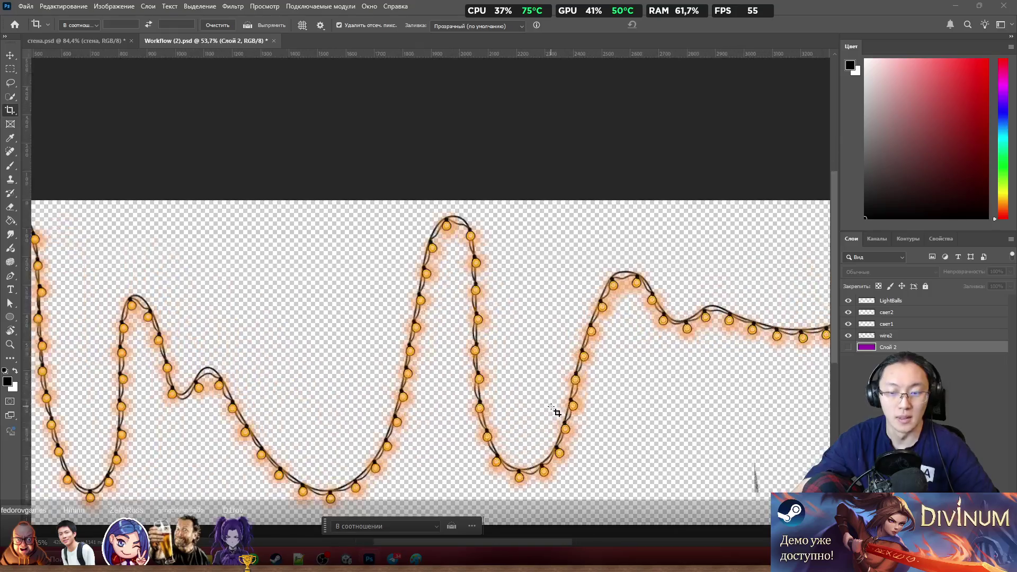
scroll(499, 398, "down", 2)
scroll(502, 412, "up", 1)
scroll(503, 412, "down", 1)
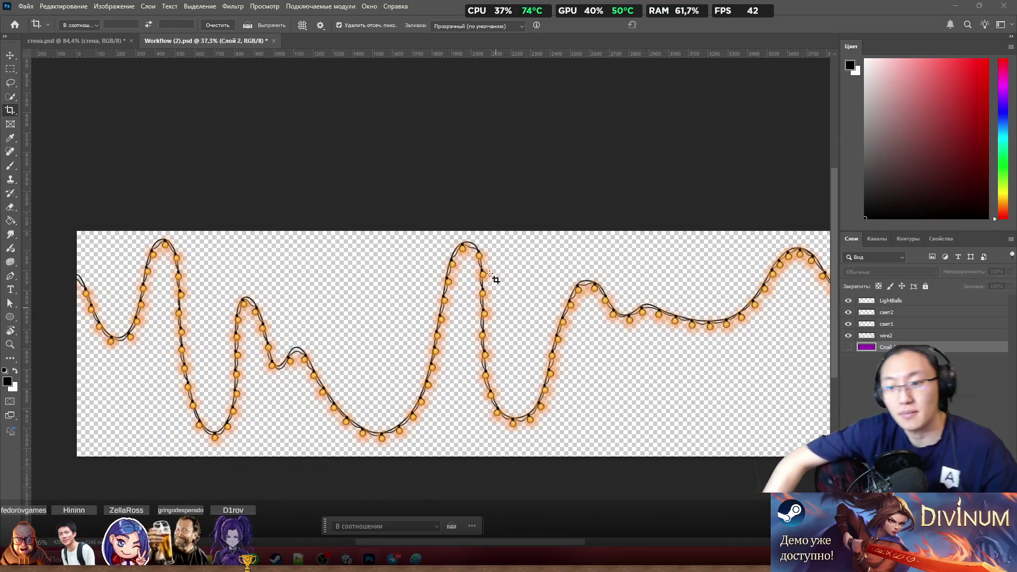
left_click(28, 7)
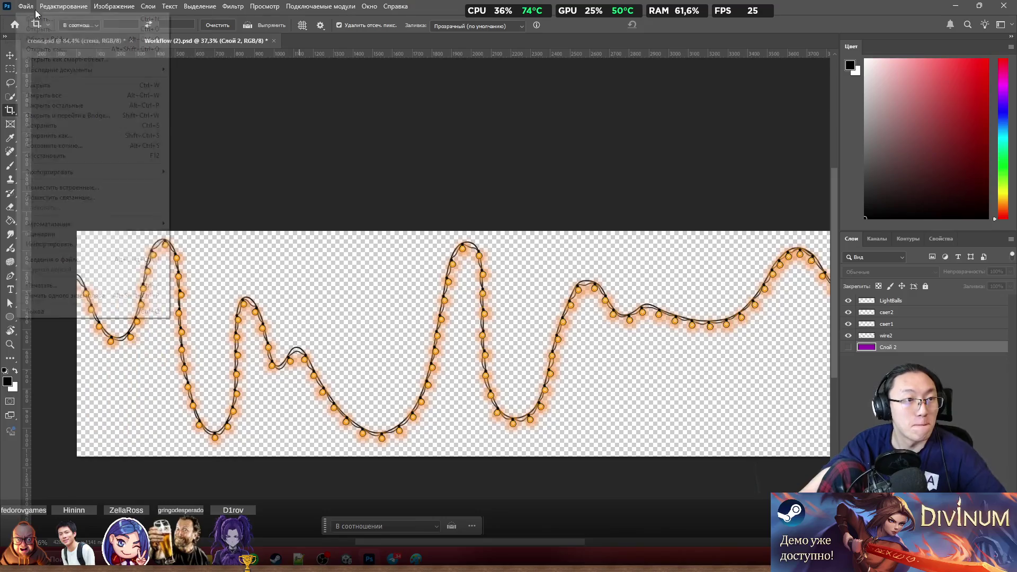
Step: Hide the свет2, свет1 and wire2 layers so only the LightBalls bulbs show
left_click(887, 312)
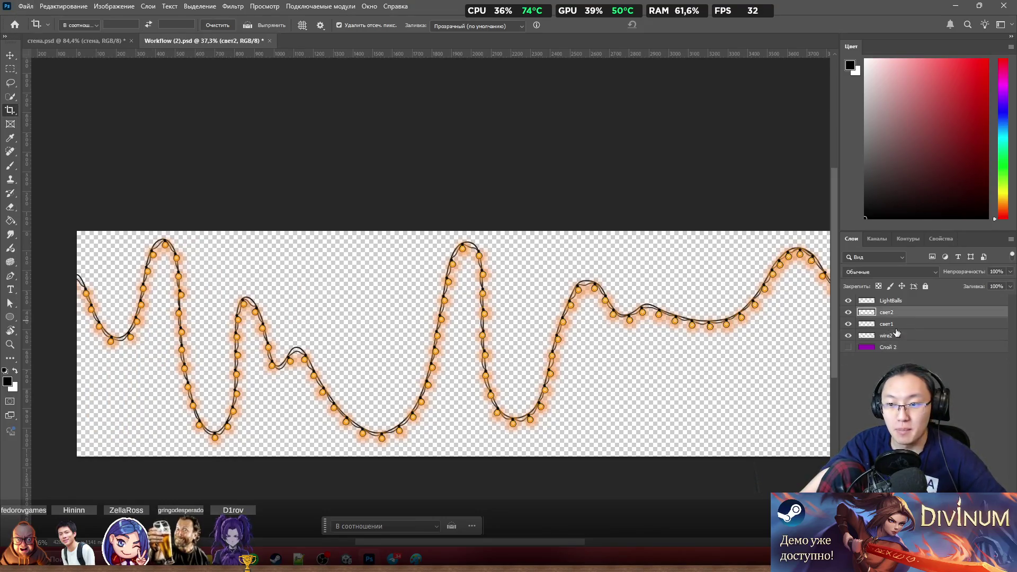
left_click_drag(848, 313, 852, 344)
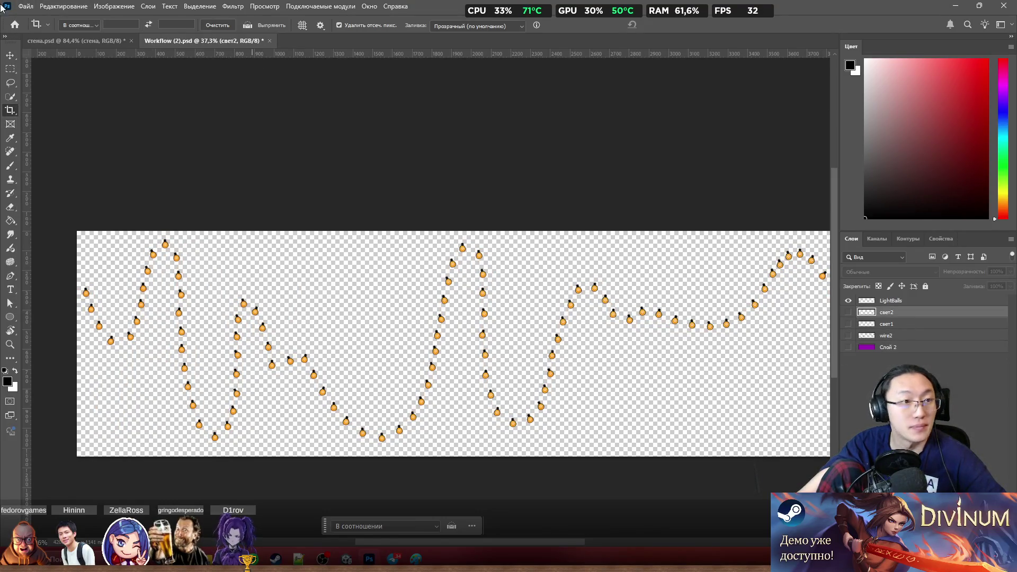
left_click(25, 6)
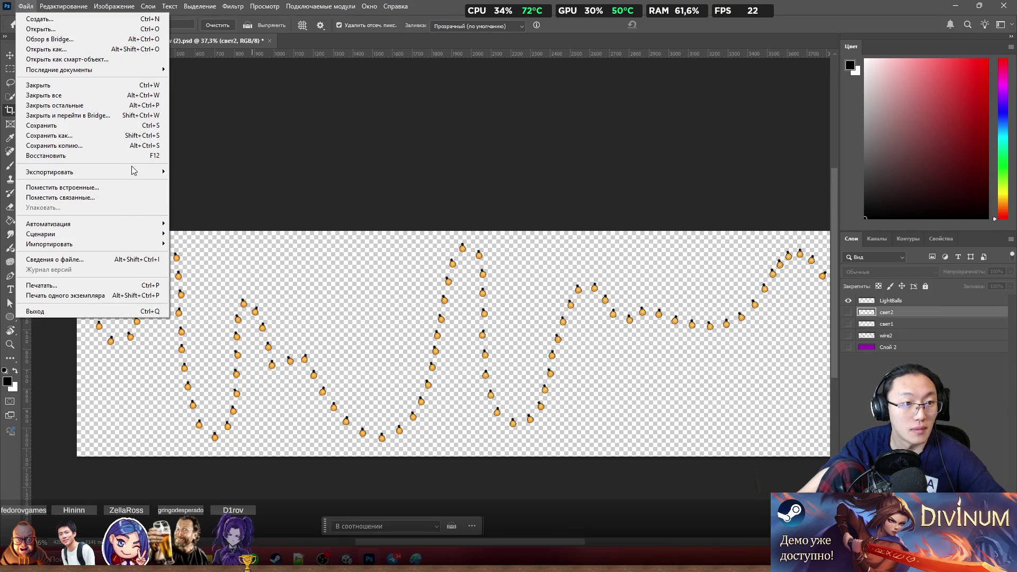
Step: Quick-export the bulbs layer as LightBalls.png into a new folder named 2
mouse_move(50, 173)
left_click(238, 171)
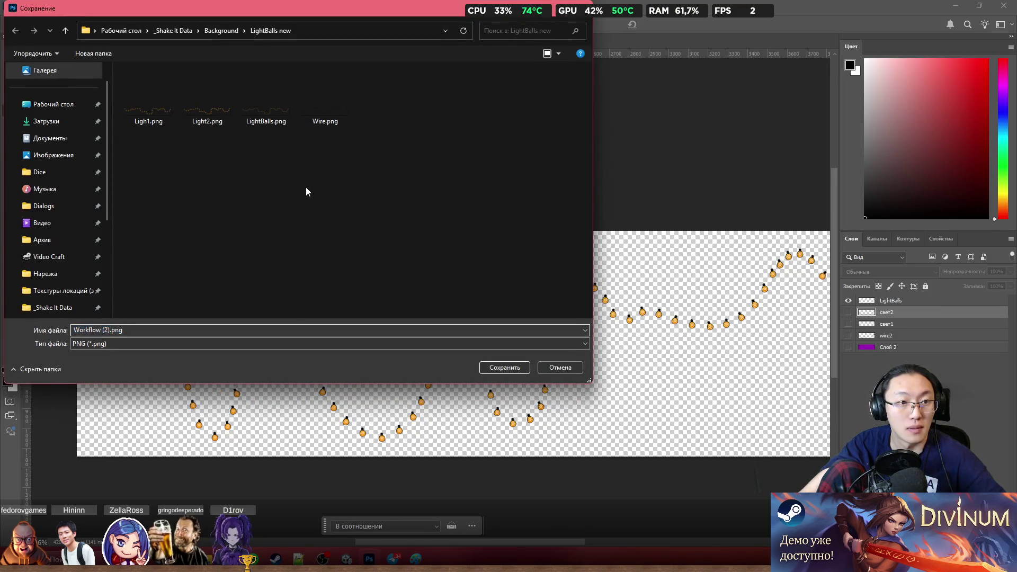
right_click(305, 188)
mouse_move(331, 196)
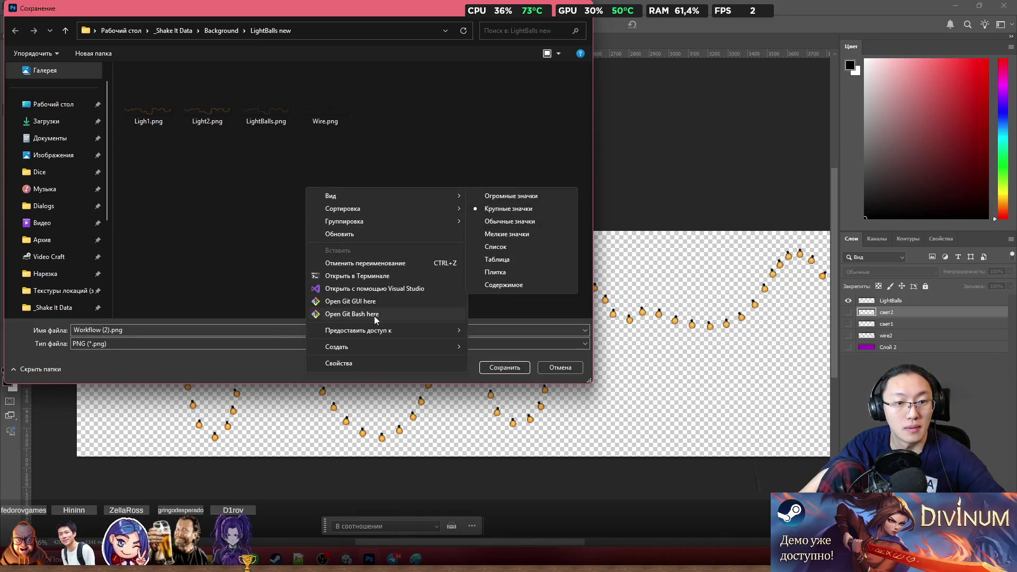
left_click(567, 352)
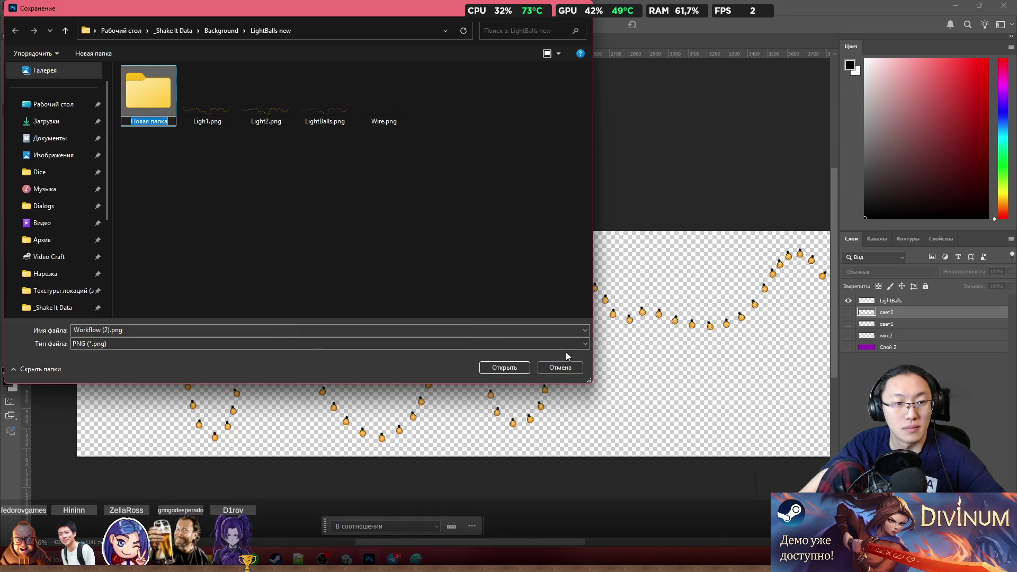
type("2")
key("Return")
key("Return")
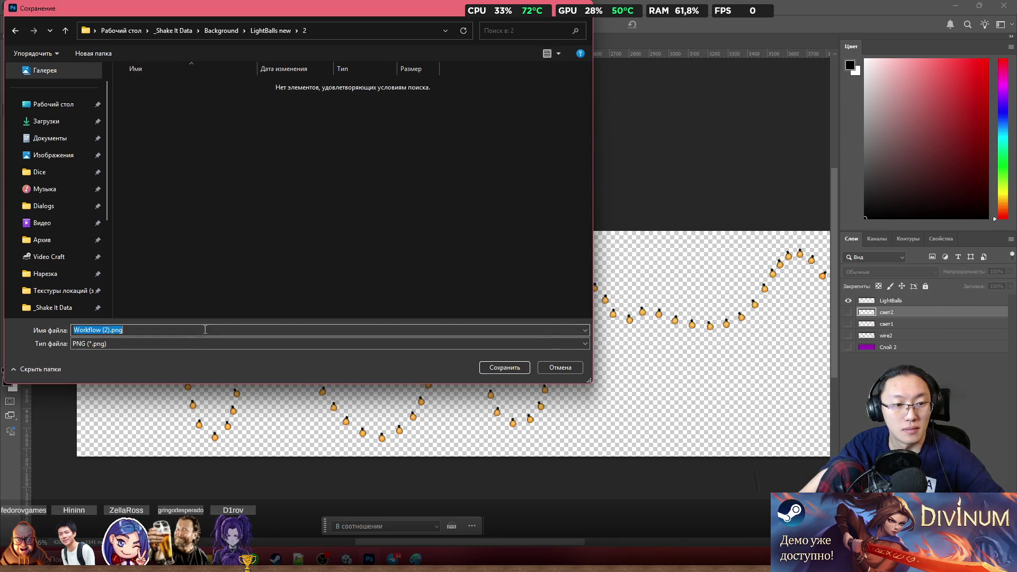
type("LightBalls")
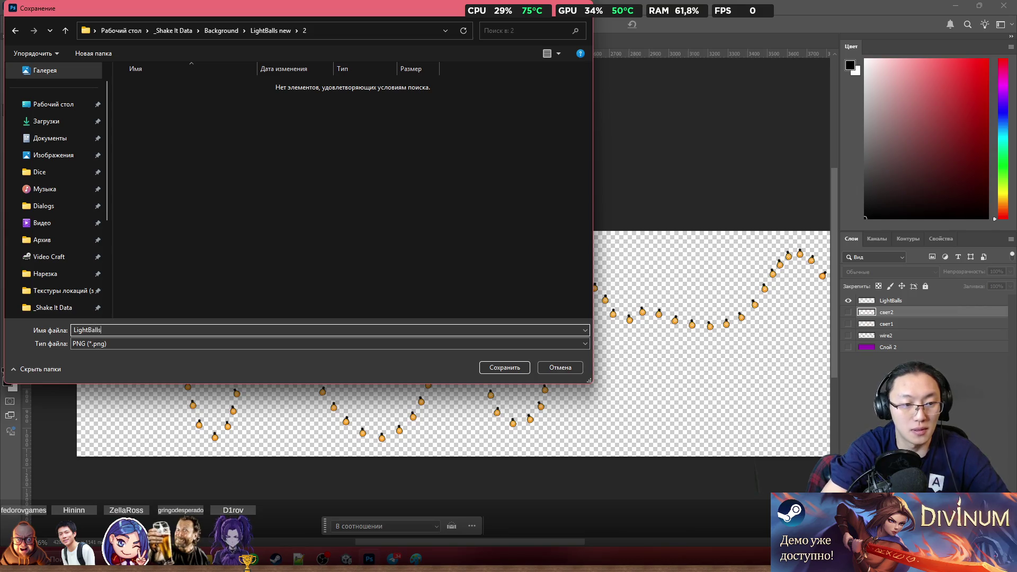
key("Return")
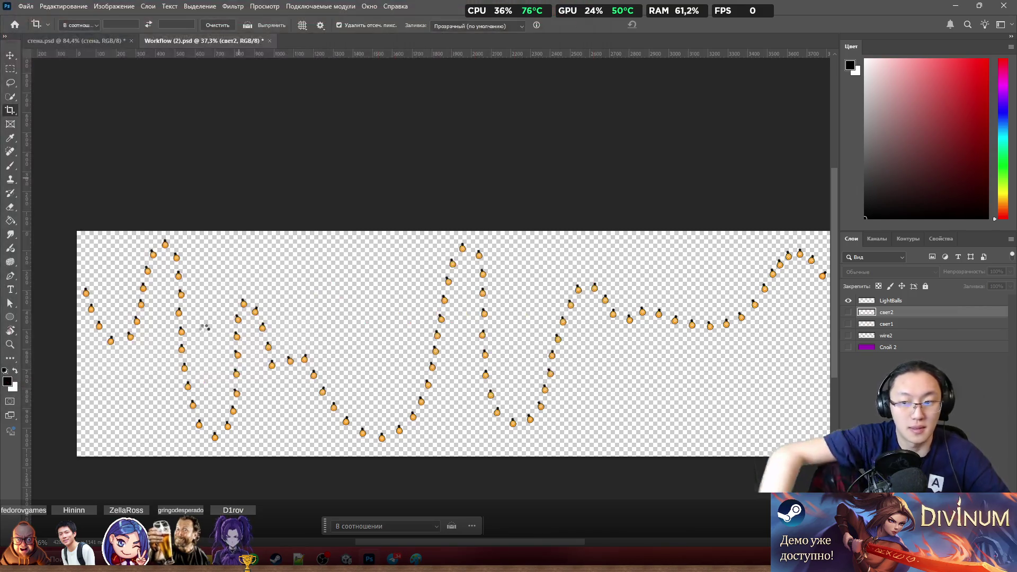
Step: Quick-export the свет2 and свет1 glows as Light1.png and Light2.png
left_click(848, 313, "alt")
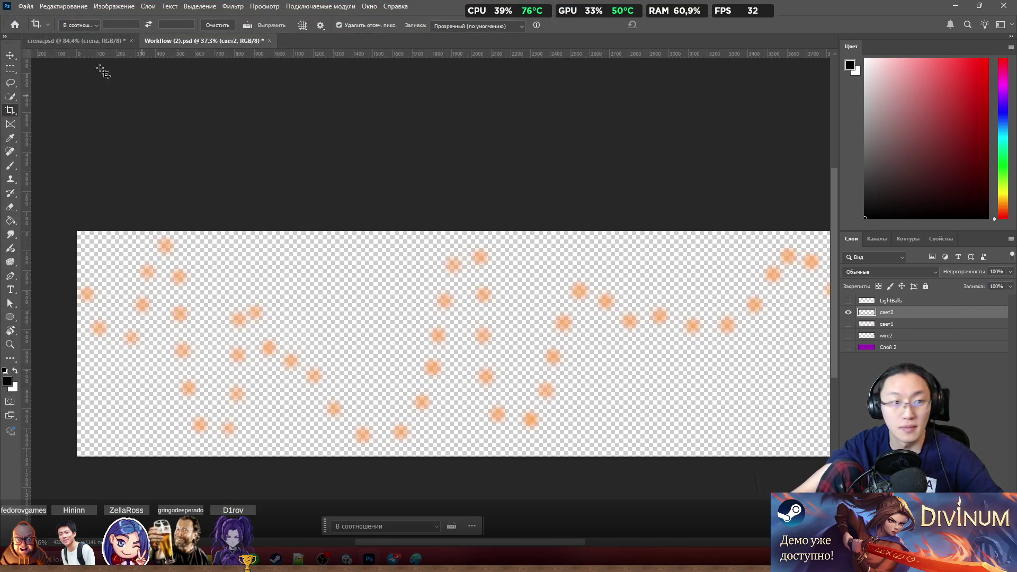
left_click(24, 8)
mouse_move(50, 171)
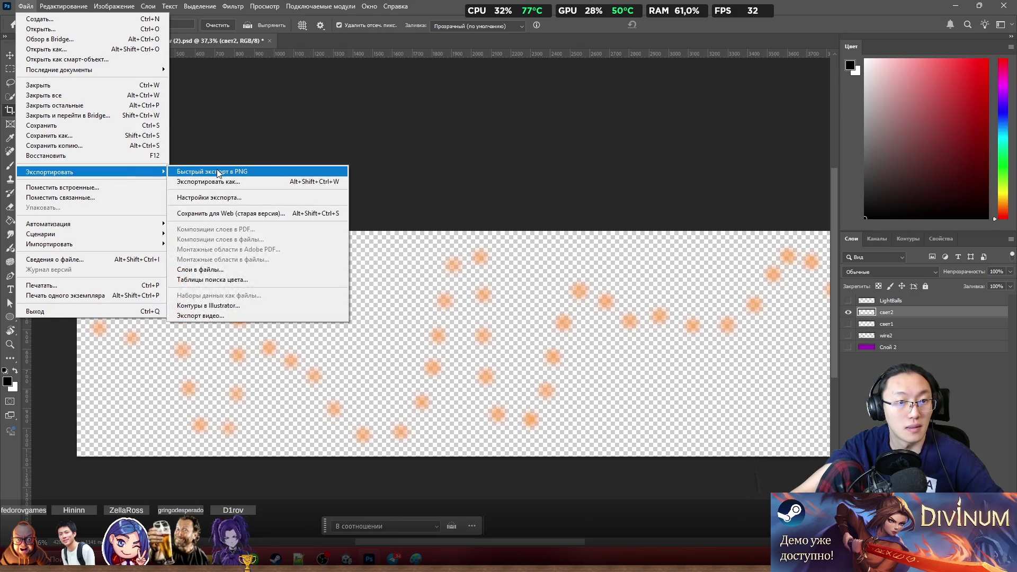
left_click(217, 169)
type("Li")
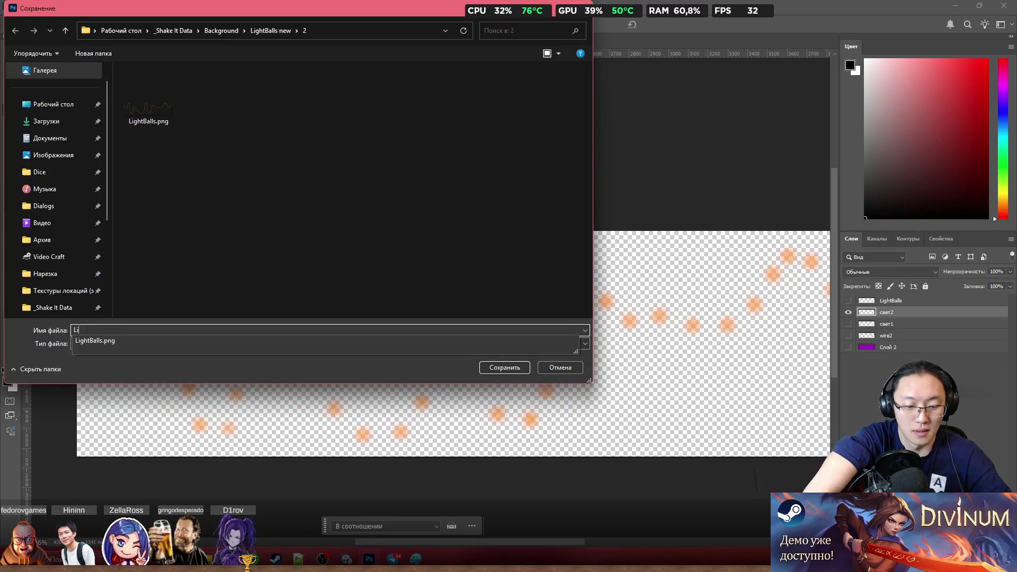
type("gh")
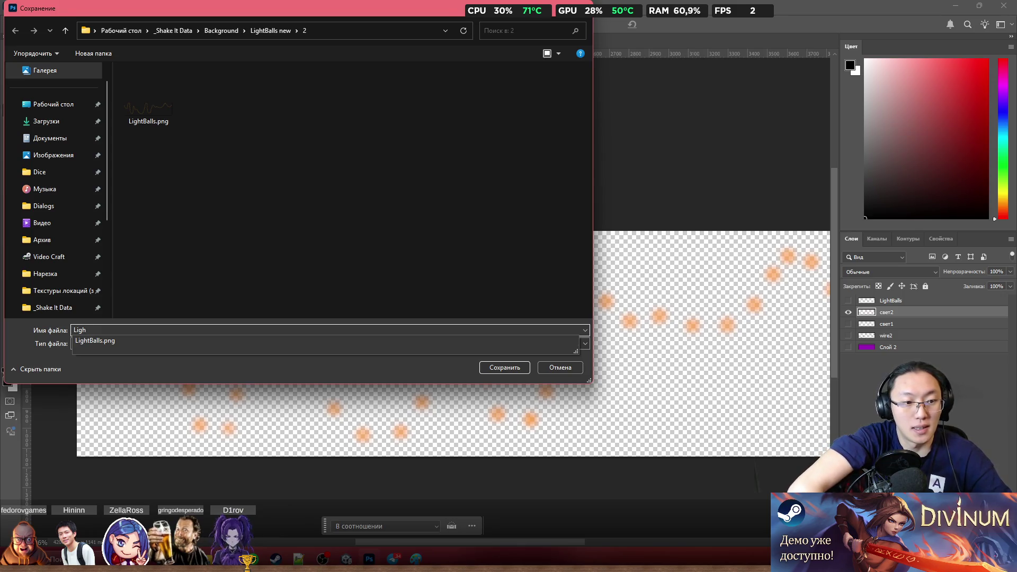
type("t")
key("Down")
key("Return")
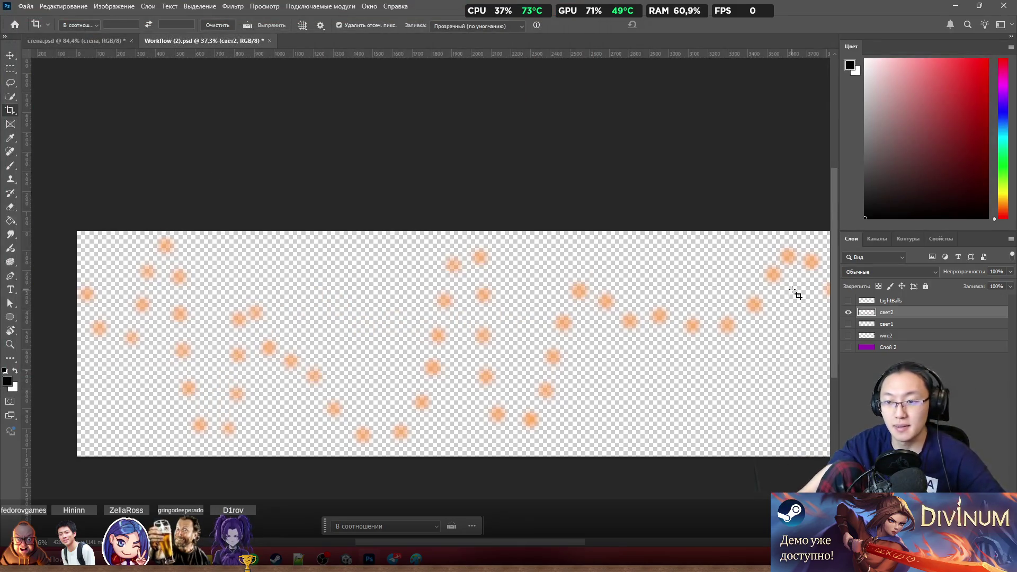
left_click(848, 324)
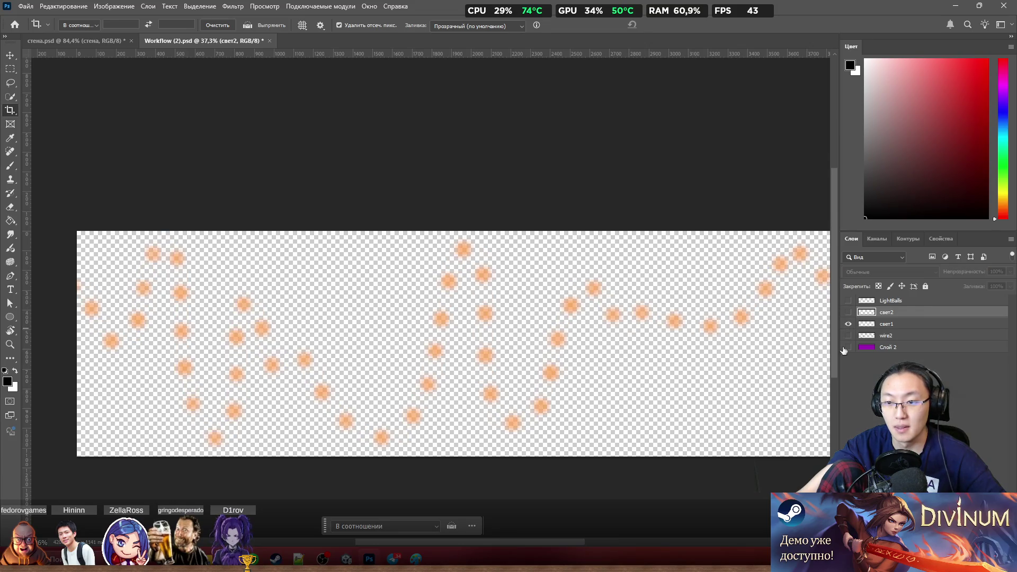
left_click(26, 6)
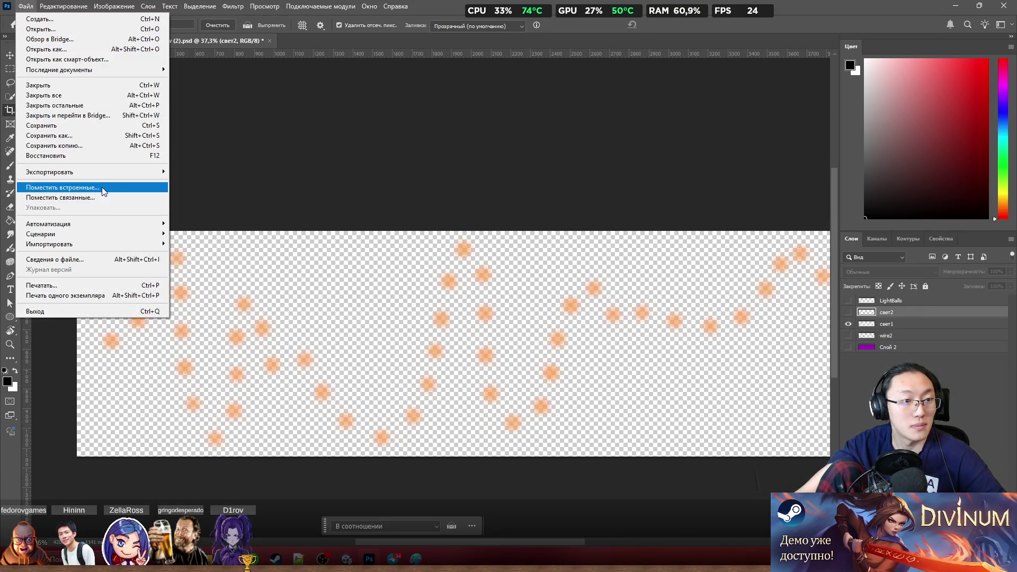
mouse_move(49, 171)
left_click(224, 174)
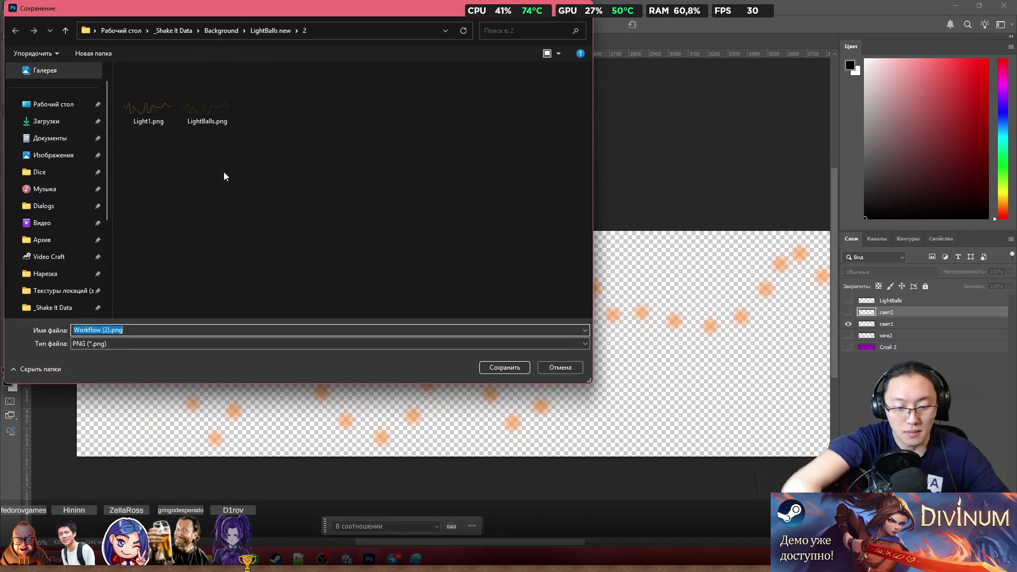
type("Light2")
key("Return")
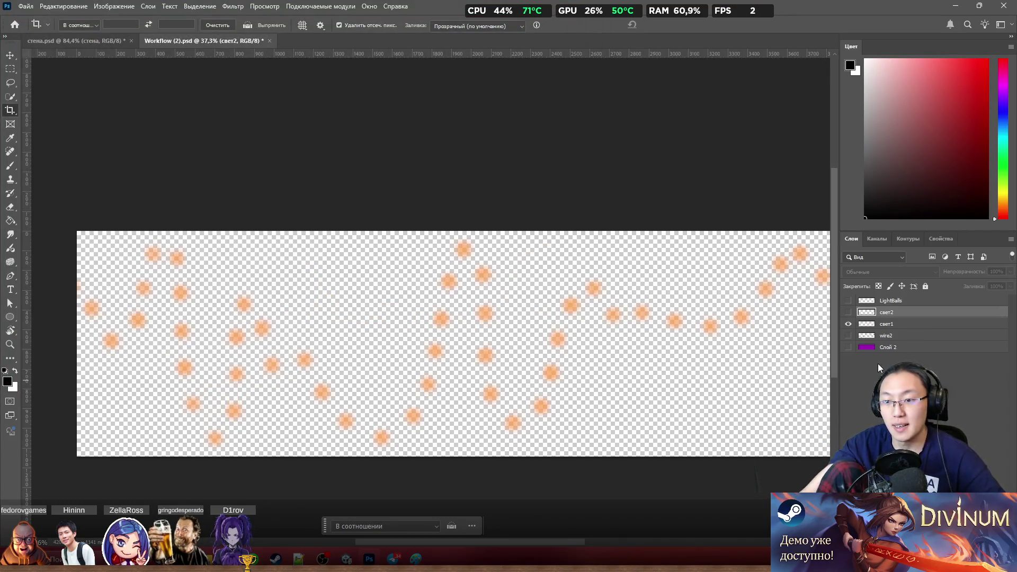
Step: Show only wire2 and quick-export it as Wire.png, then return to Unity
left_click(850, 323)
left_click(849, 335)
left_click(26, 6)
mouse_move(49, 172)
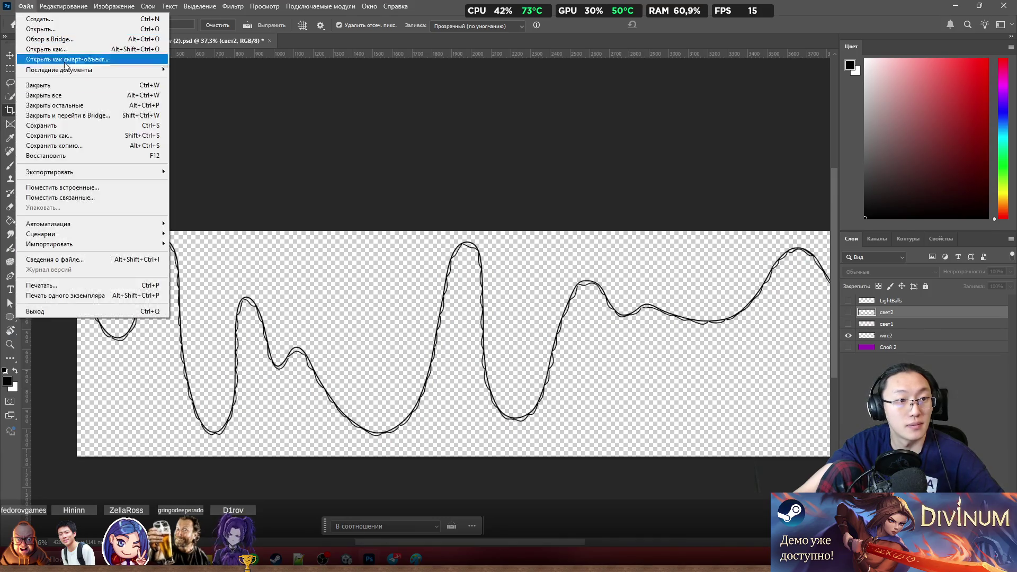
left_click(186, 174)
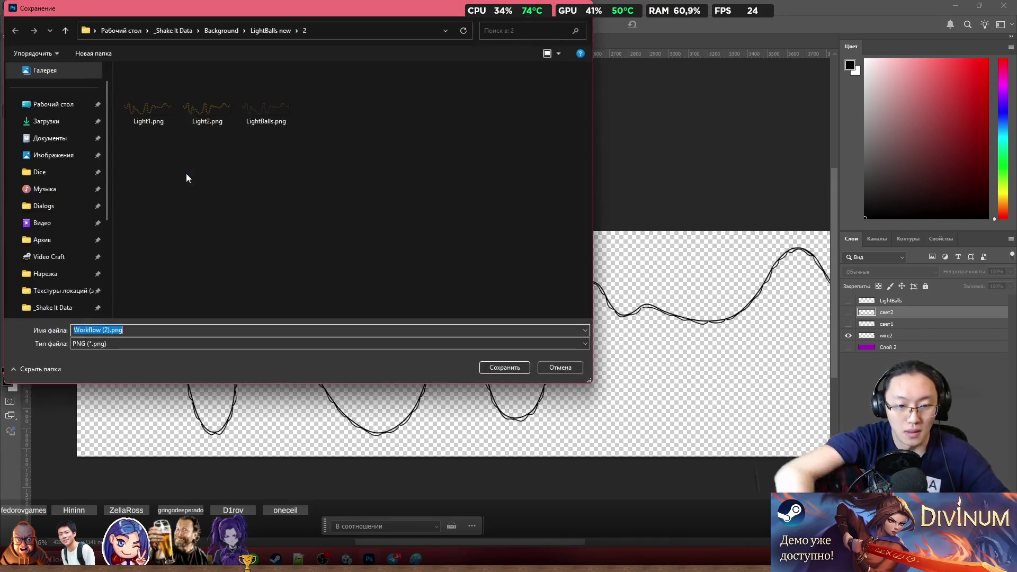
type("Wire")
key("Return")
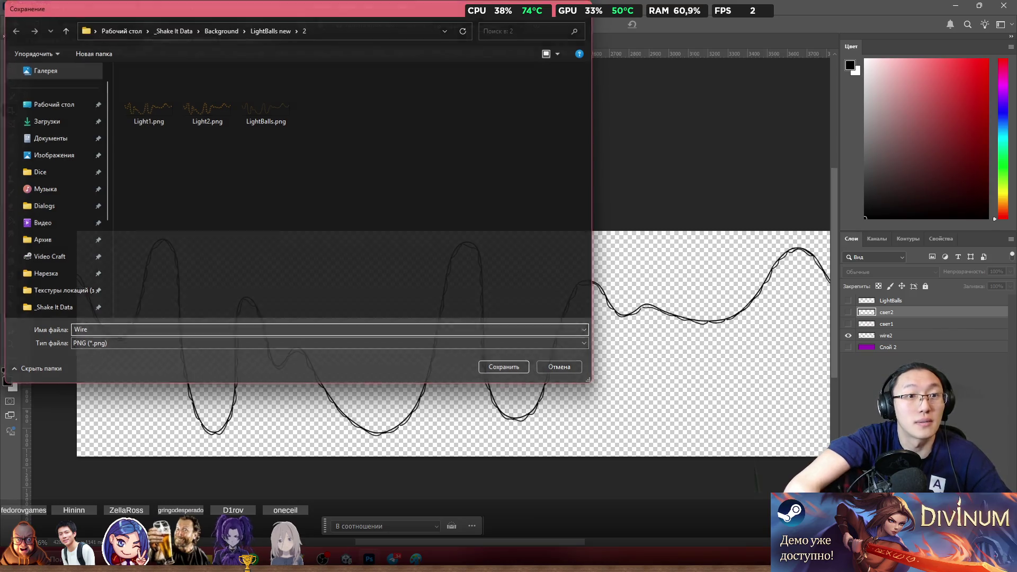
key("alt+Tab")
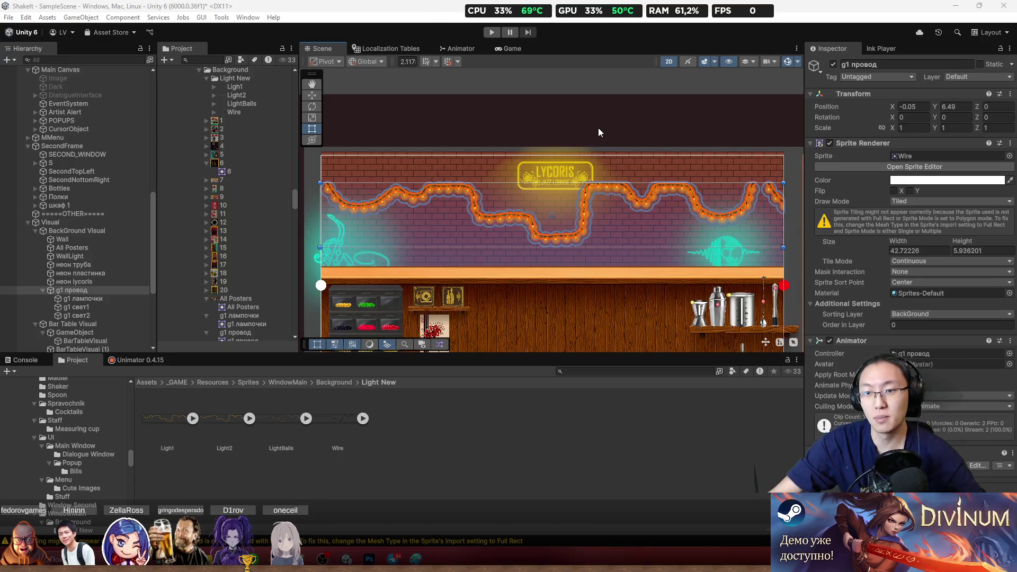
Step: Create an Old folder in Light New and move the four old light sprites into it
right_click(385, 414)
left_click(620, 102)
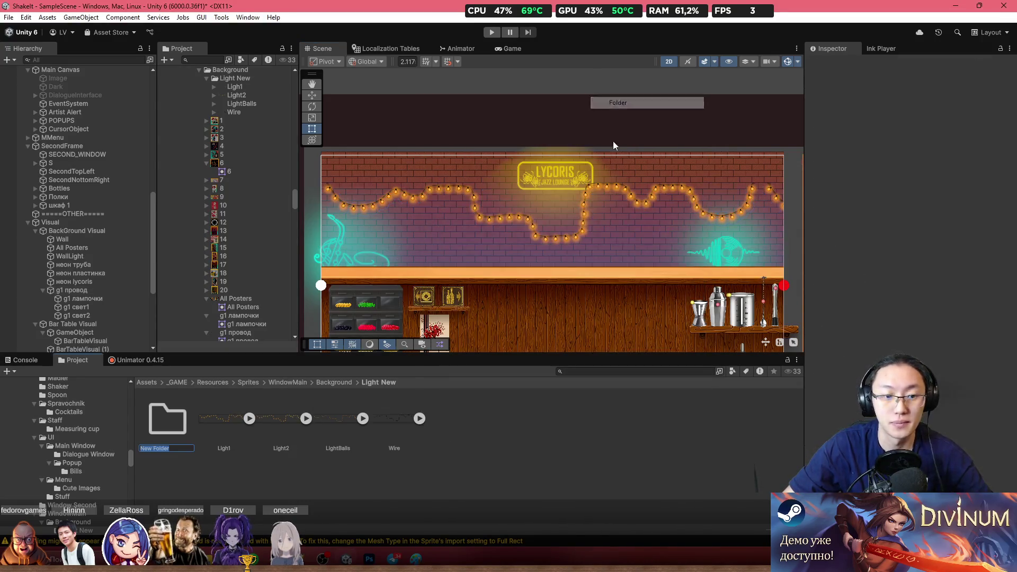
type("Old")
key("Return")
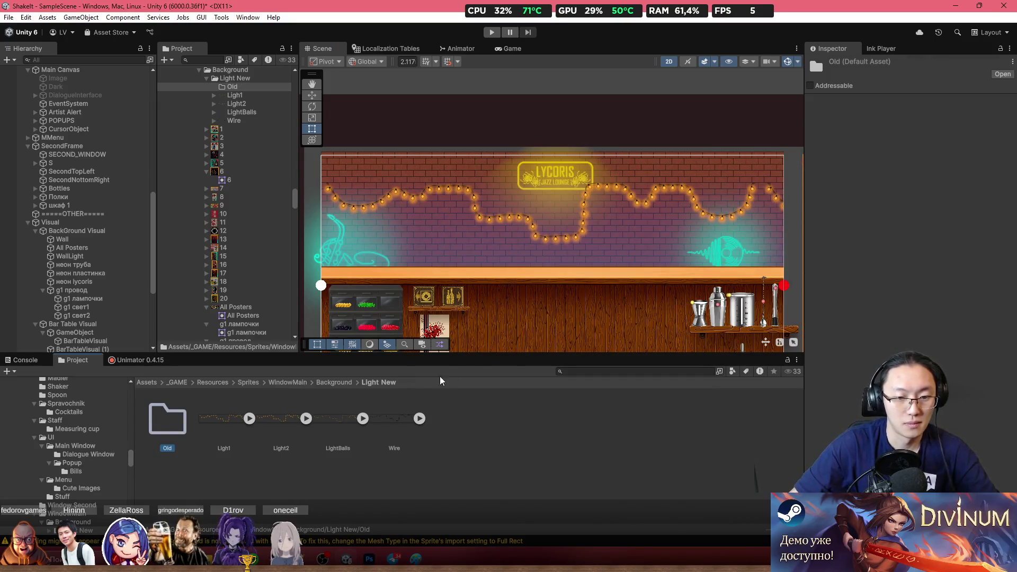
left_click(231, 420)
key("shift+End")
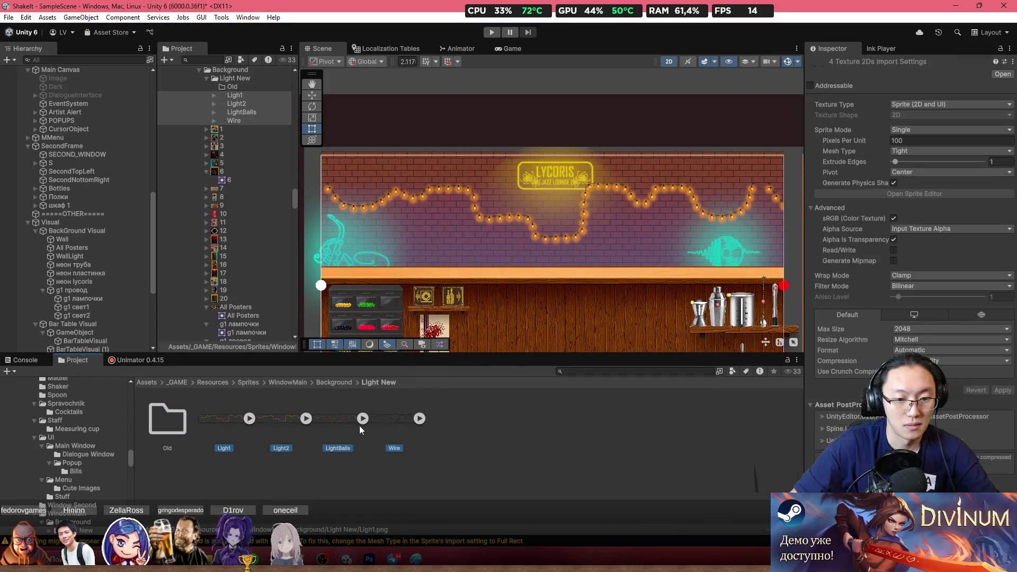
left_click_drag(175, 422, 174, 423)
Step: Create a second folder named New in Light New and open it
right_click(291, 97)
mouse_move(374, 103)
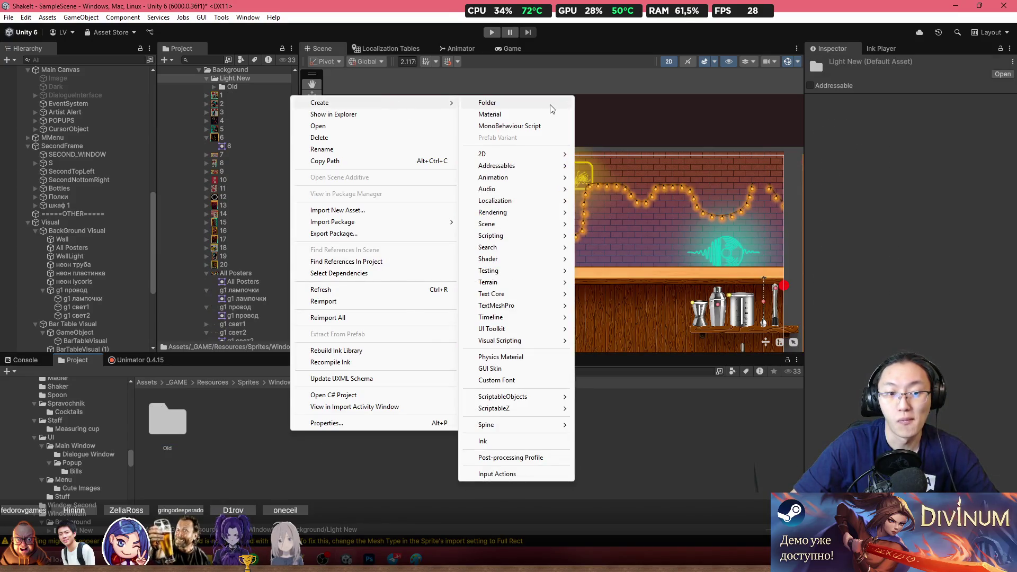
left_click(551, 108)
type("New")
key("Return")
key("Return")
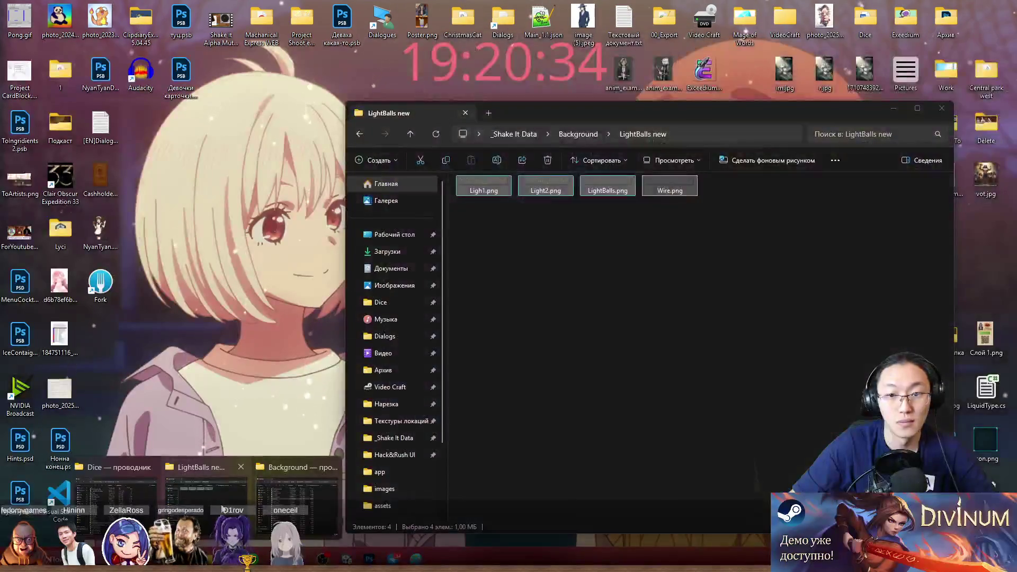
Step: Drag the four PNGs from Explorer folder 2 into Unity's New folder and close Explorer
left_click(203, 492)
double_click(490, 209)
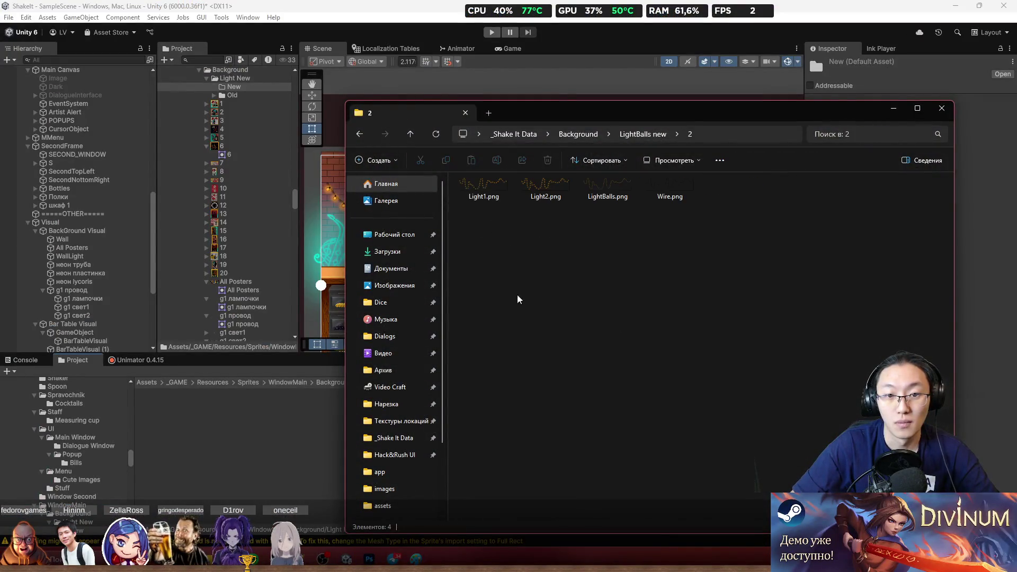
mouse_move(518, 300)
left_mouse_down()
mouse_move(677, 177)
mouse_move(254, 442)
left_mouse_up()
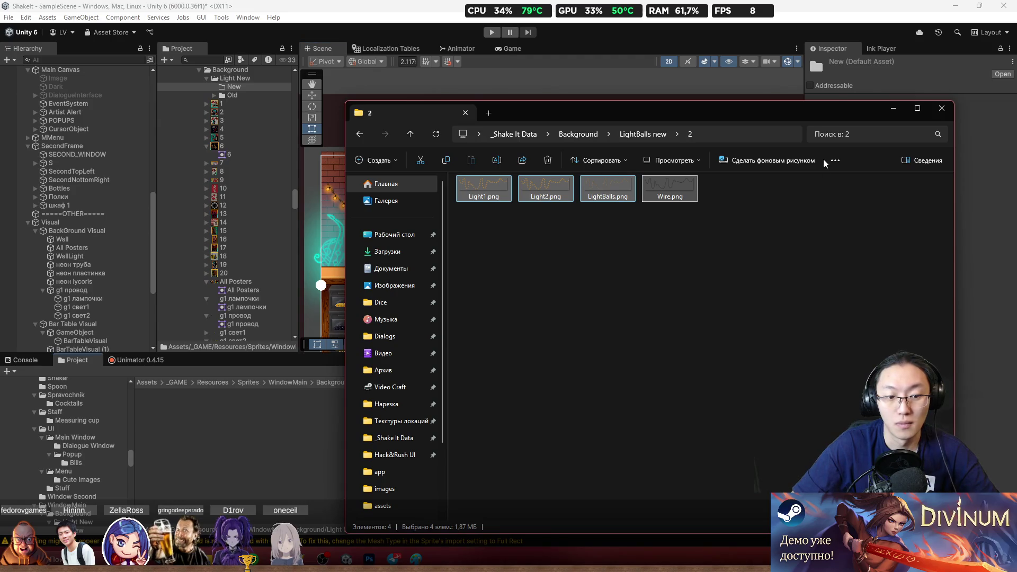
left_click(940, 109)
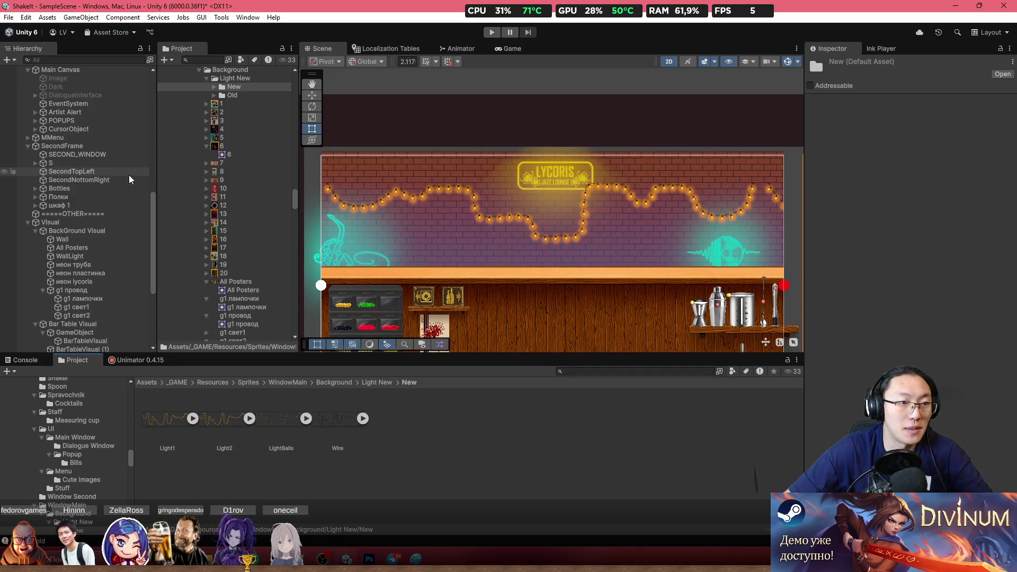
scroll(129, 175, "down", 3)
Step: Set Light1, Light2, LightBalls and Wire textures to Single sprite mode and apply
left_click(487, 219)
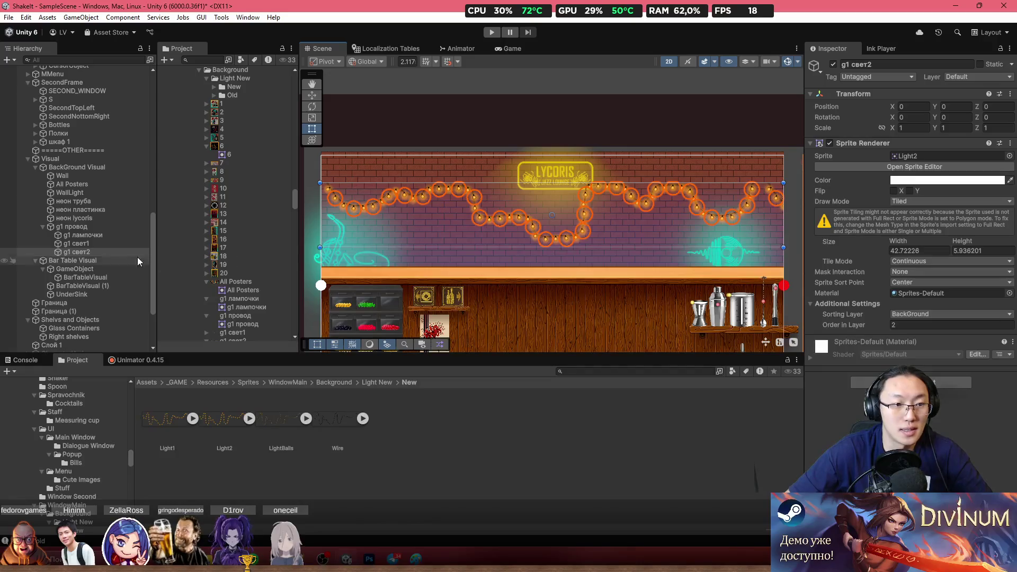
left_click(95, 227)
left_click_drag(335, 420, 930, 218)
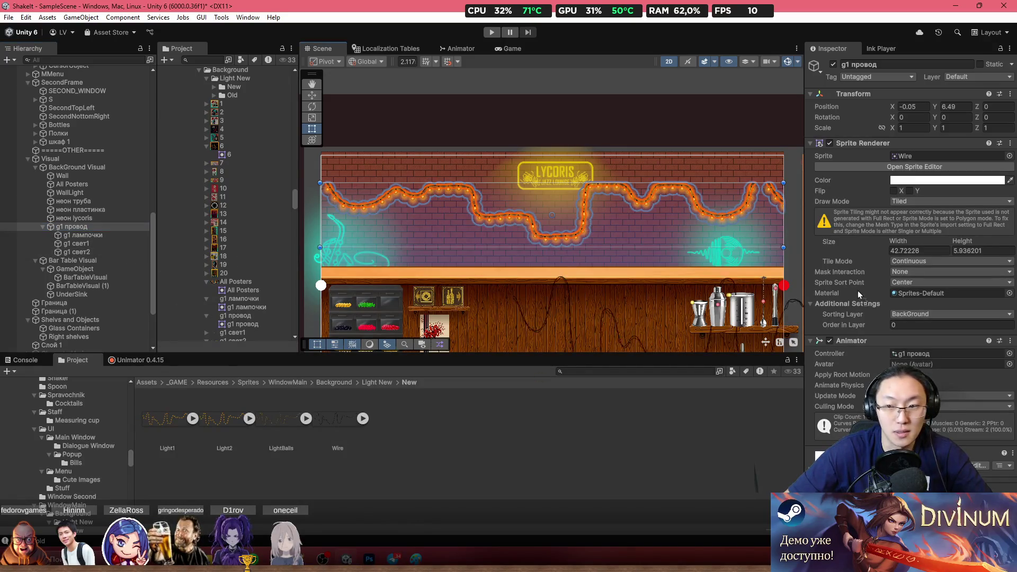
left_click_drag(909, 167, 914, 158)
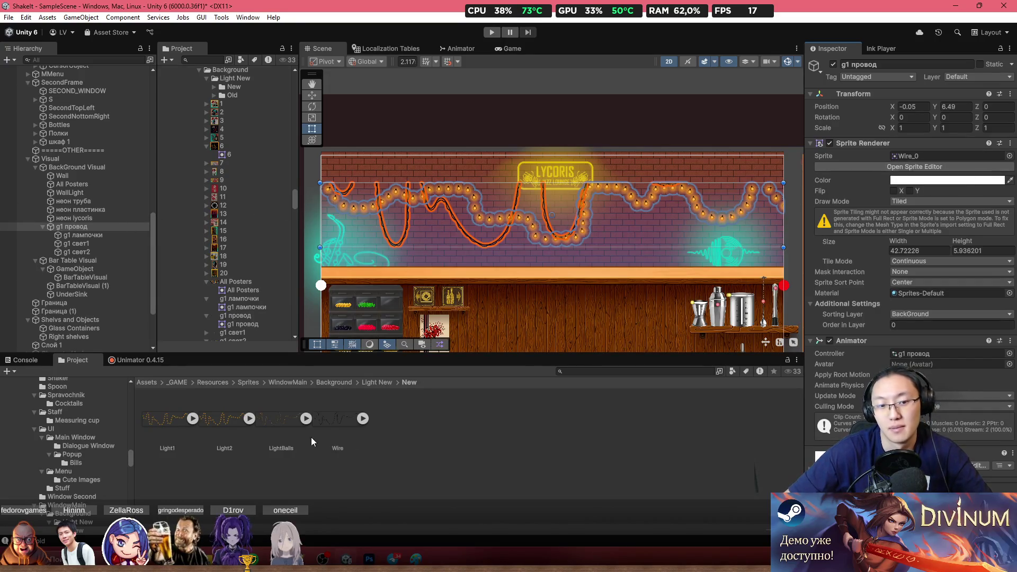
left_click(335, 422)
left_click(166, 427, "shift")
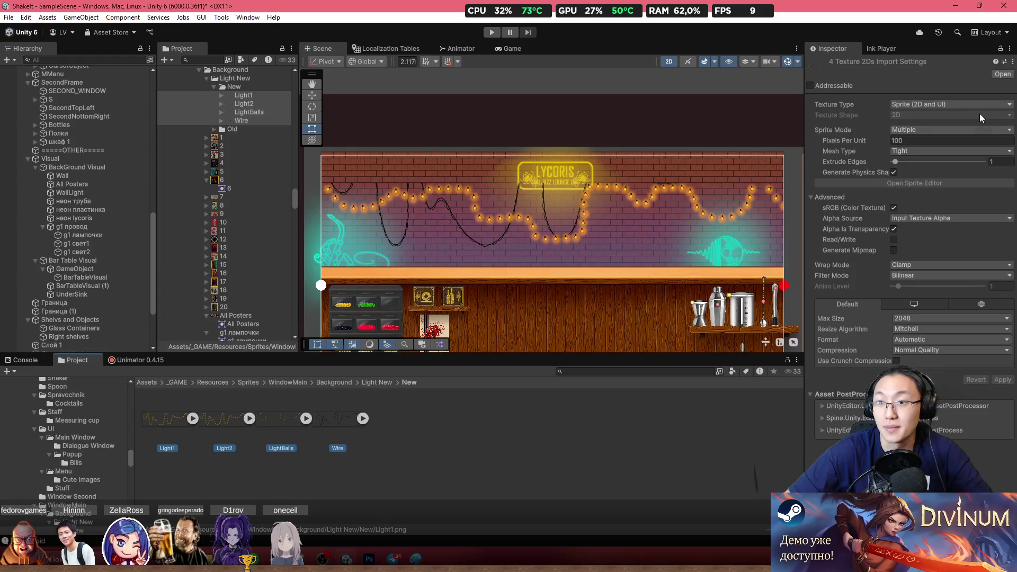
left_click(964, 130)
left_click(941, 143)
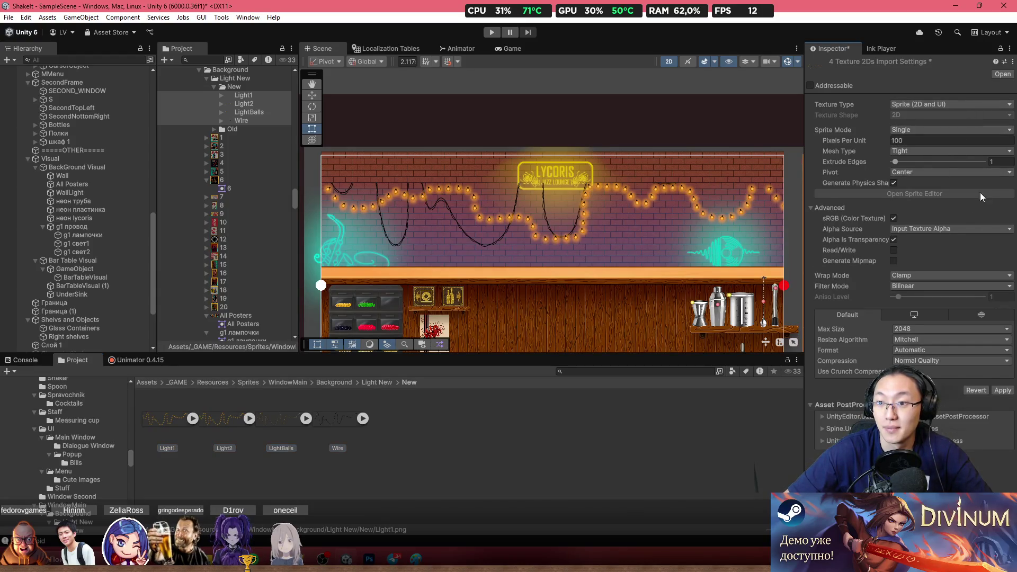
left_click(87, 226)
Step: Assign the Wire, LightBalls and Light1 sprites to g1 провод, g1 лампочки and g1 свет1
left_click(341, 432)
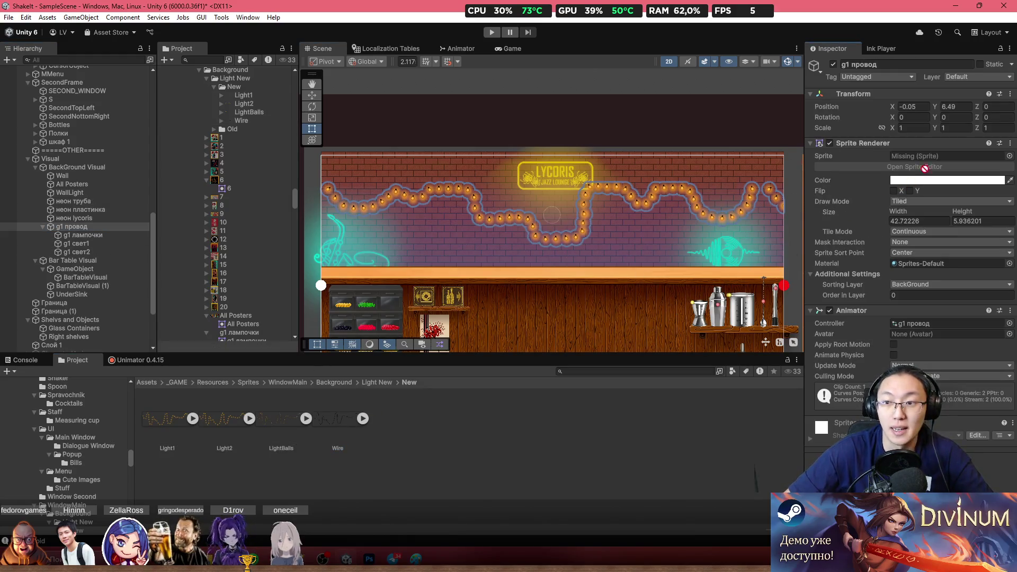
left_click_drag(924, 168, 934, 163)
left_click(93, 235)
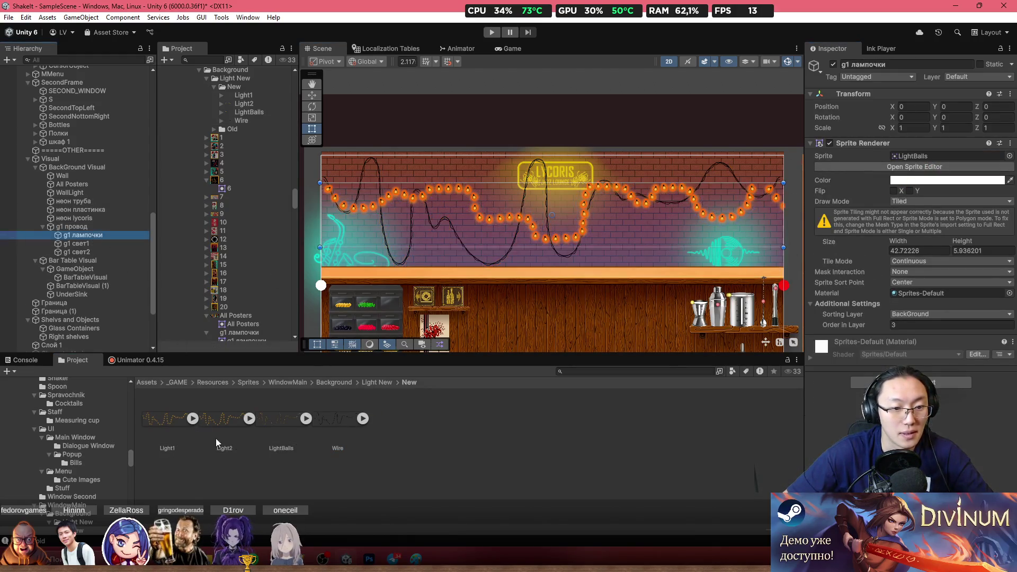
left_click(296, 418)
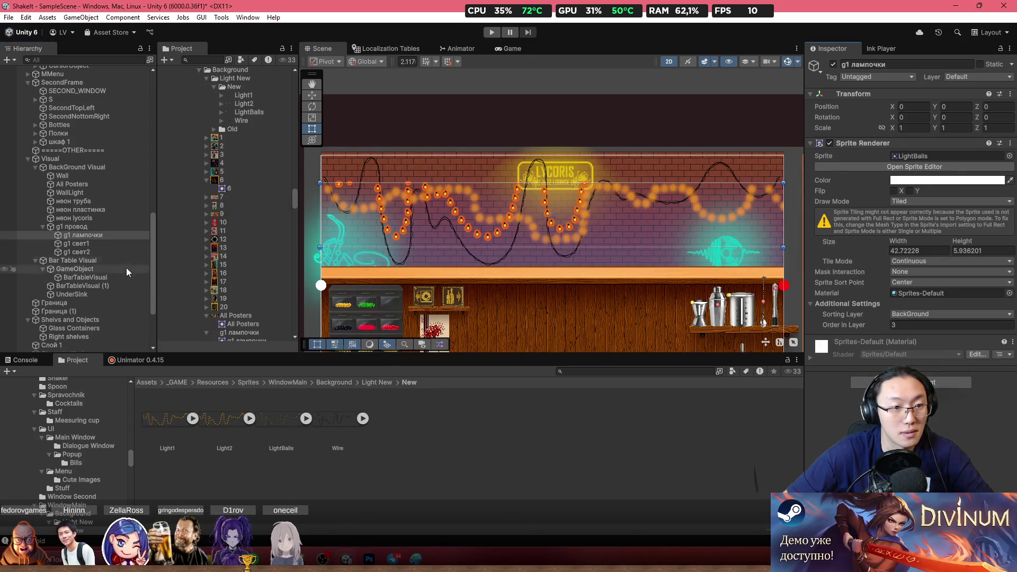
left_click(104, 243)
left_click_drag(246, 420, 946, 156)
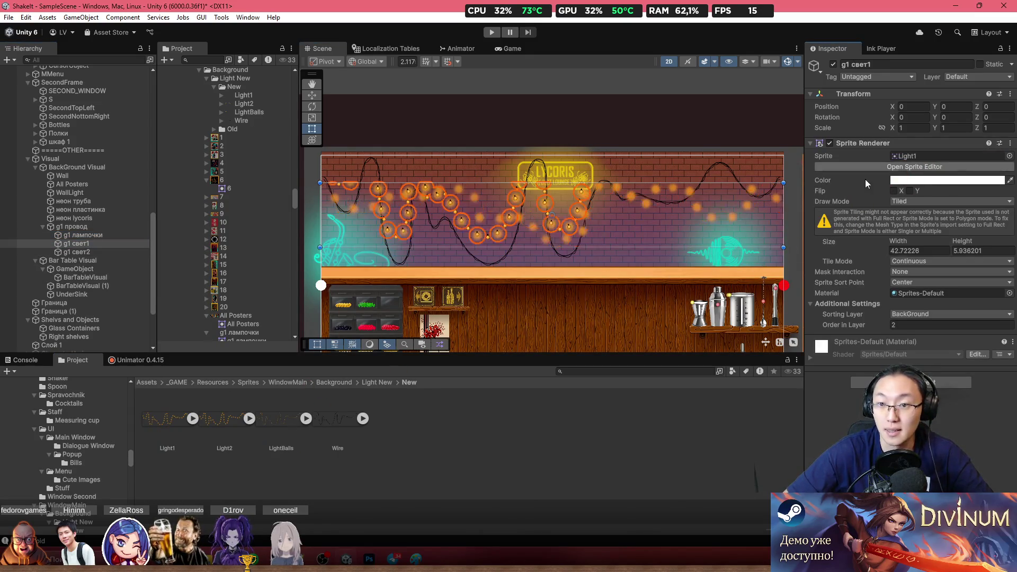
Step: Give g1 свет2 the Light2 sprite and stretch its height to 11.54
left_click(233, 432)
left_click(75, 253)
left_click_drag(223, 420, 937, 156)
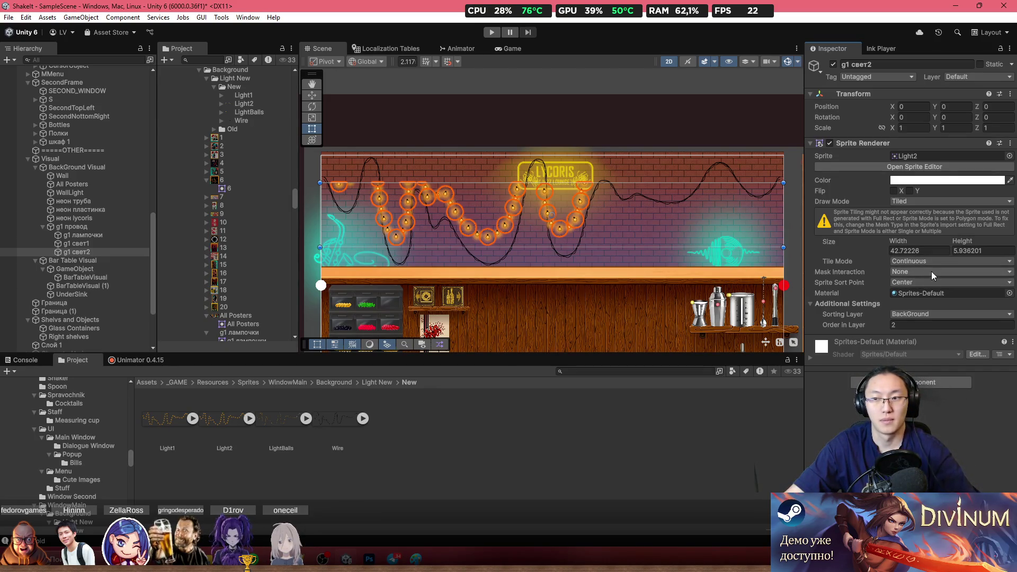
left_click_drag(964, 242, 23, 234)
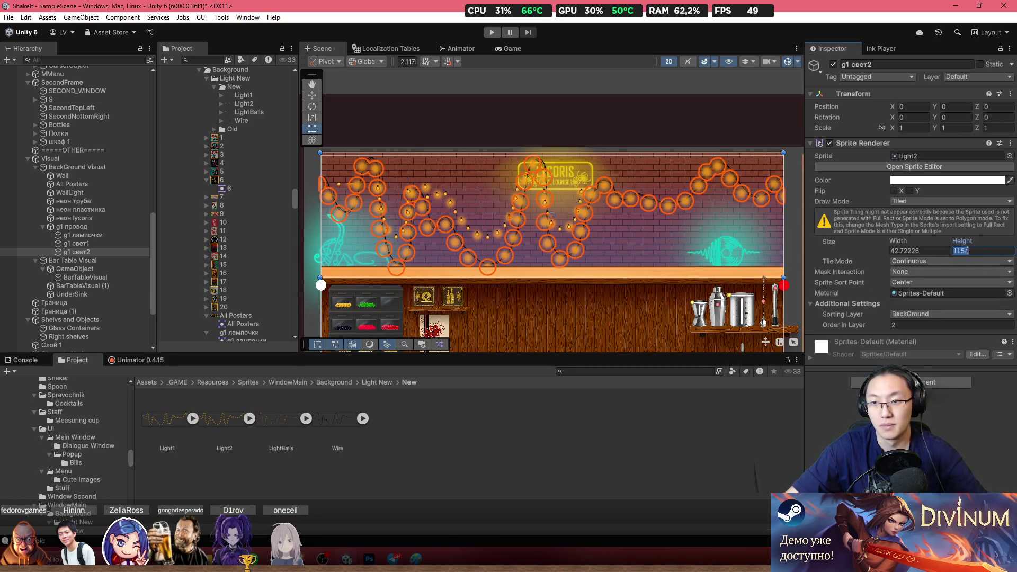
Step: Multi-select the four garland objects and size their sprites to 42.58 × 11.54
left_click(84, 246)
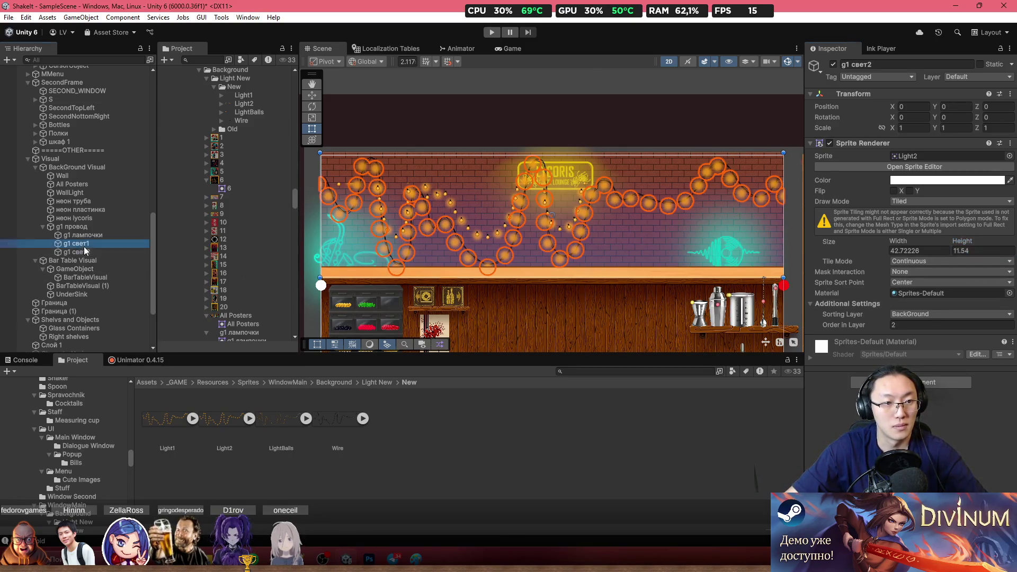
left_click(87, 227, "shift")
left_click(974, 243)
type("11.54")
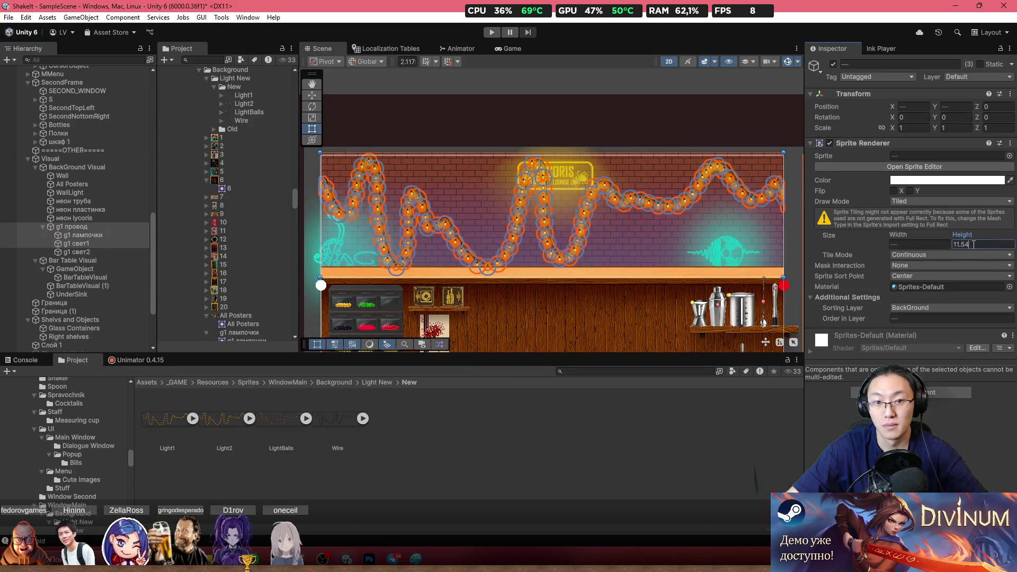
left_click(90, 251)
left_click(907, 242)
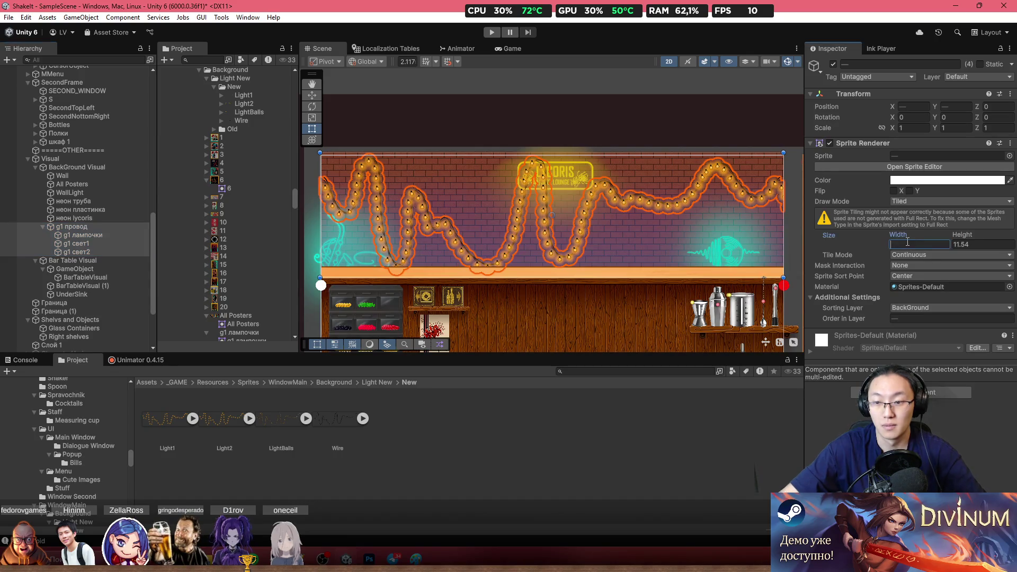
type("10")
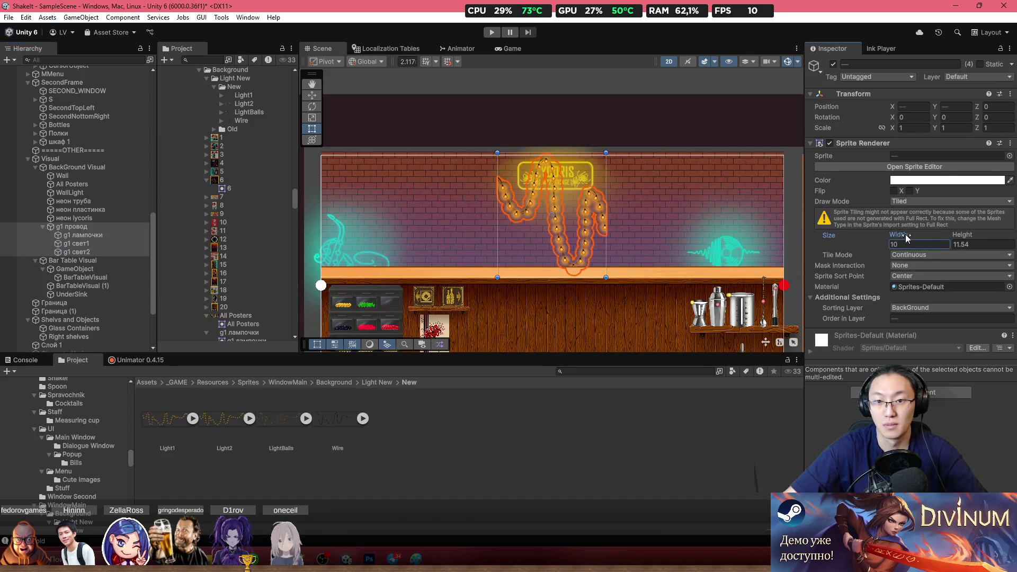
left_click_drag(907, 237, 131, 243)
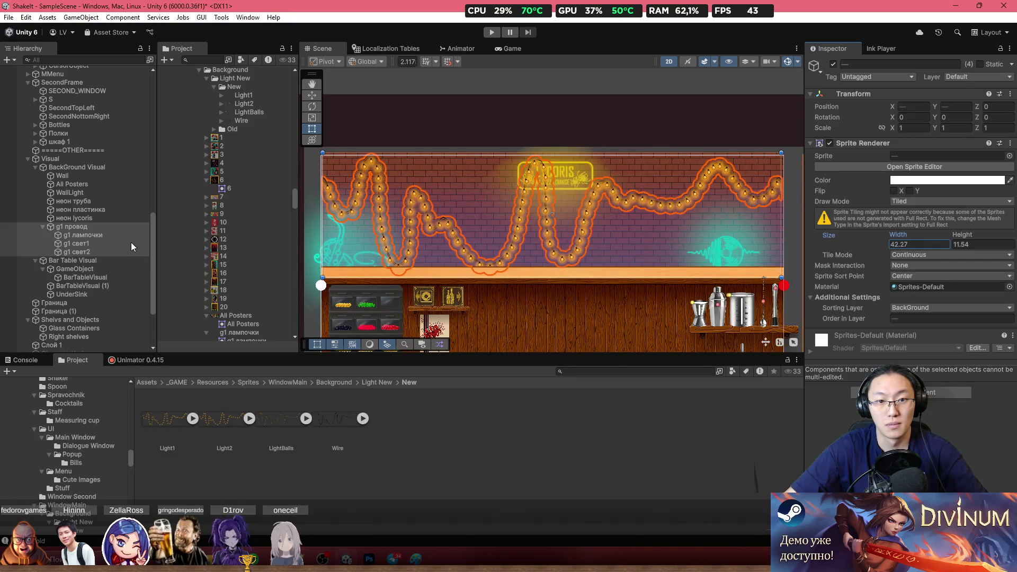
mouse_move(131, 242)
left_mouse_down()
mouse_move(526, 274)
mouse_move(133, 278)
left_mouse_up()
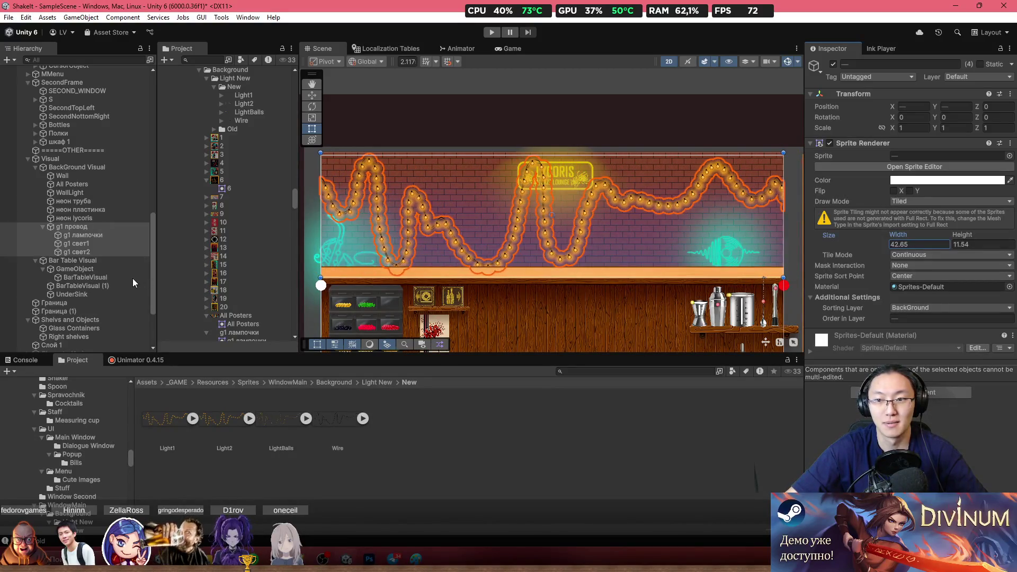
Step: Check g1 свет1 and g1 провод individually and watch the garland in the scene
left_click(94, 242)
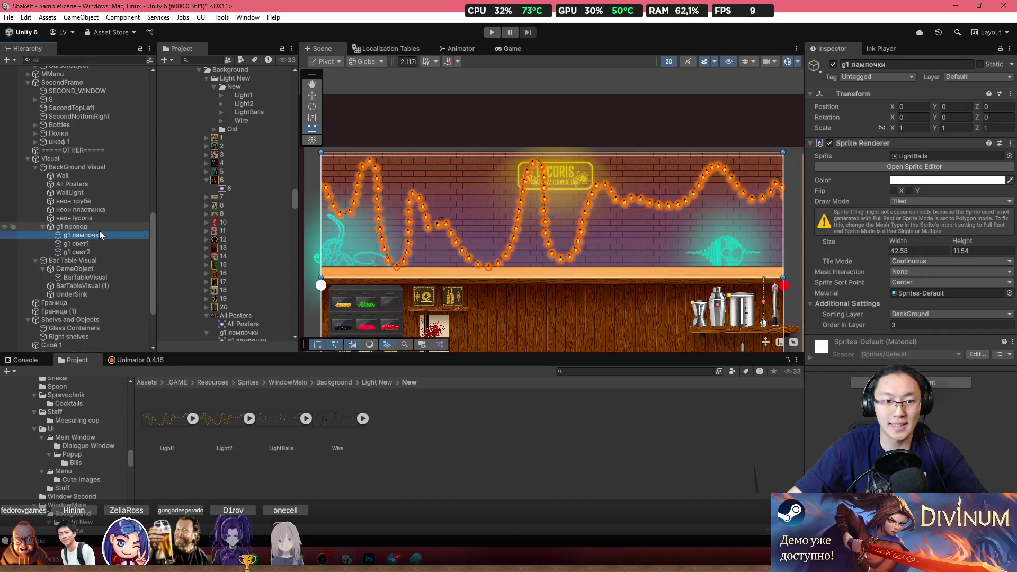
left_click(100, 226)
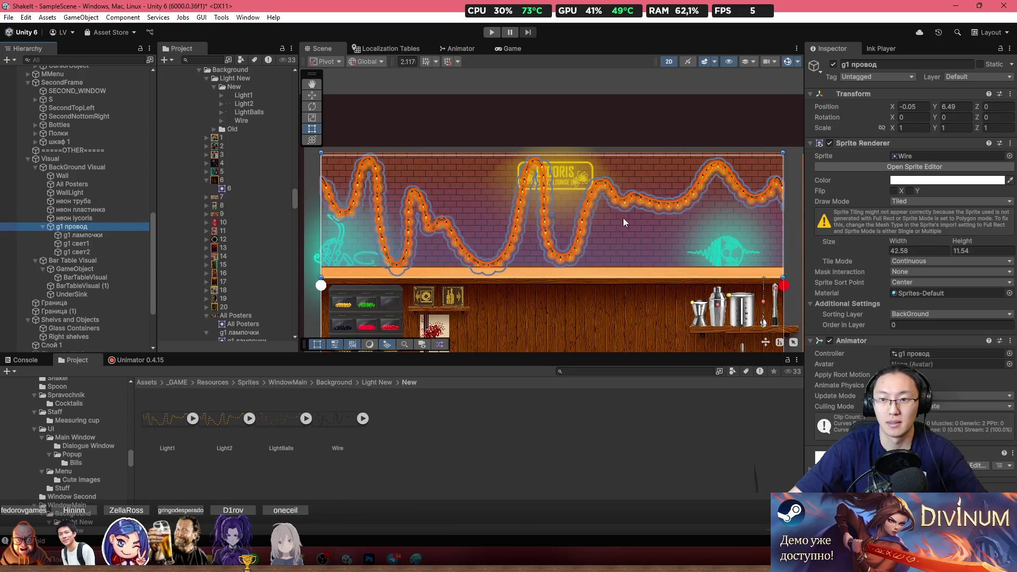
left_click(783, 231)
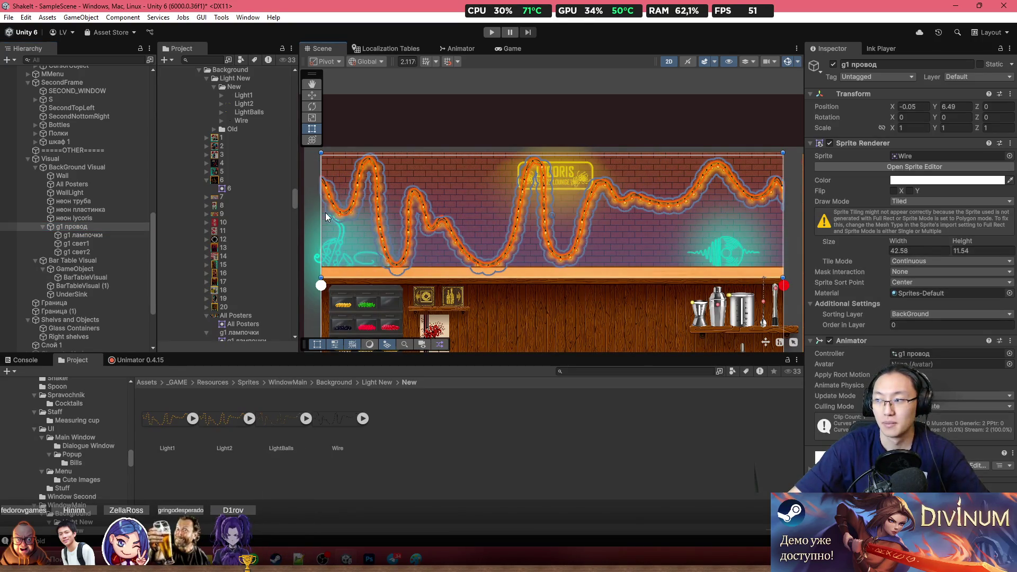
left_click(99, 250, "shift")
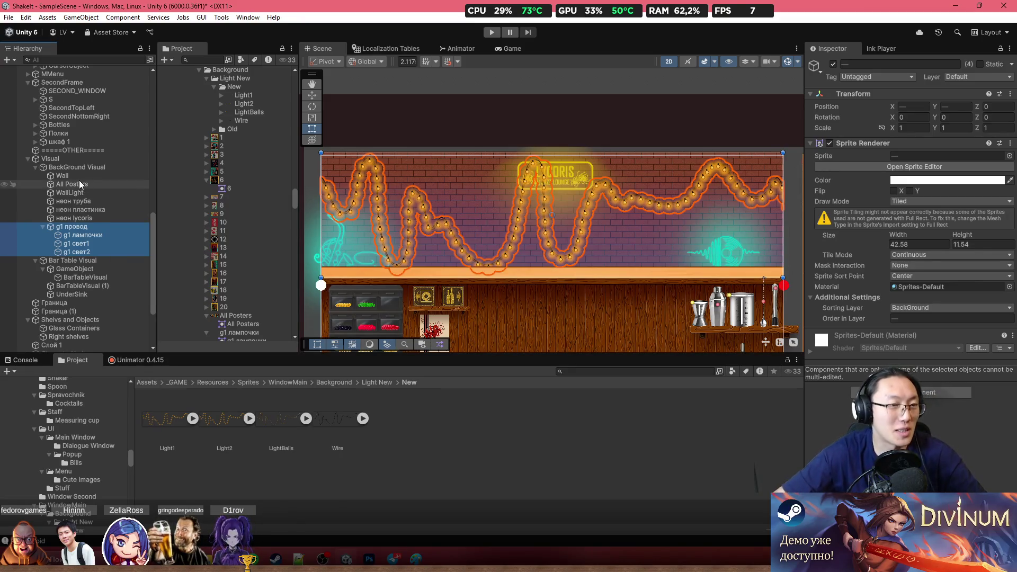
left_click(91, 158)
scroll(82, 104, "up", 5)
scroll(82, 104, "up", 10)
scroll(84, 104, "up", 5)
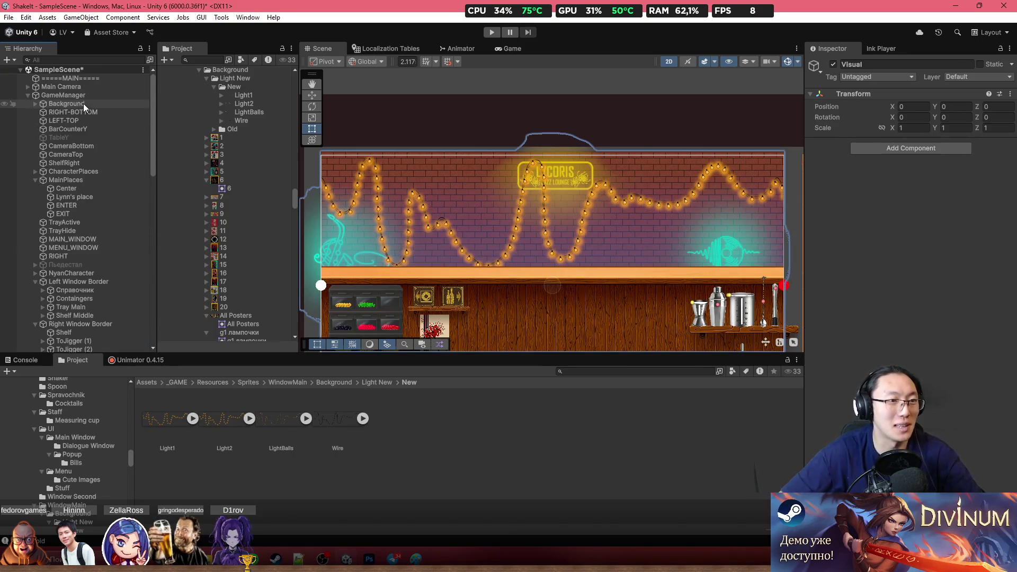
Step: Add four new entries to GameManager's auto-scaling Backgrounds list
left_click(64, 94)
scroll(104, 262, "down", 5)
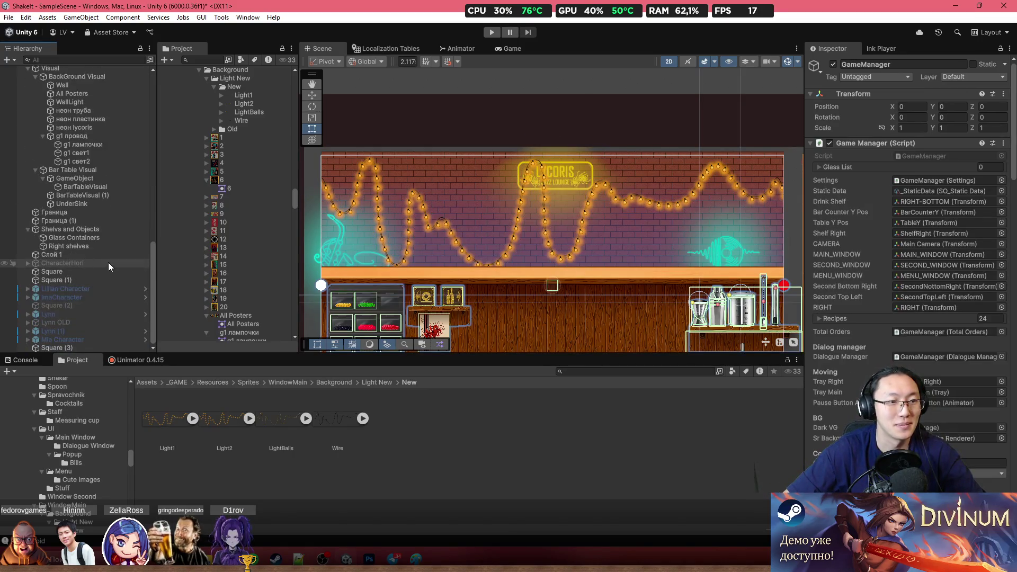
scroll(109, 262, "down", 5)
scroll(930, 312, "down", 5)
scroll(931, 333, "down", 5)
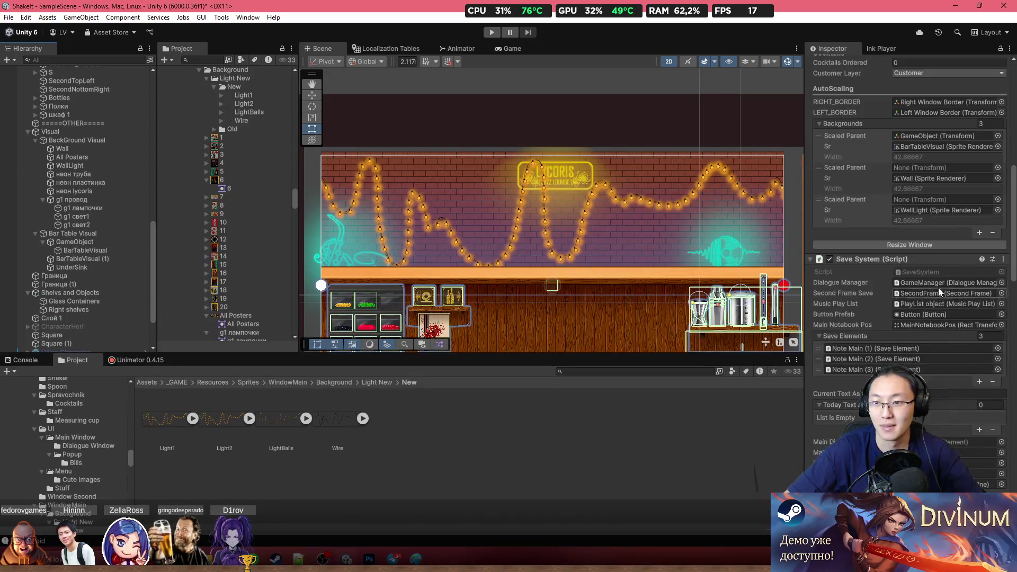
left_click(979, 232)
left_click(980, 264)
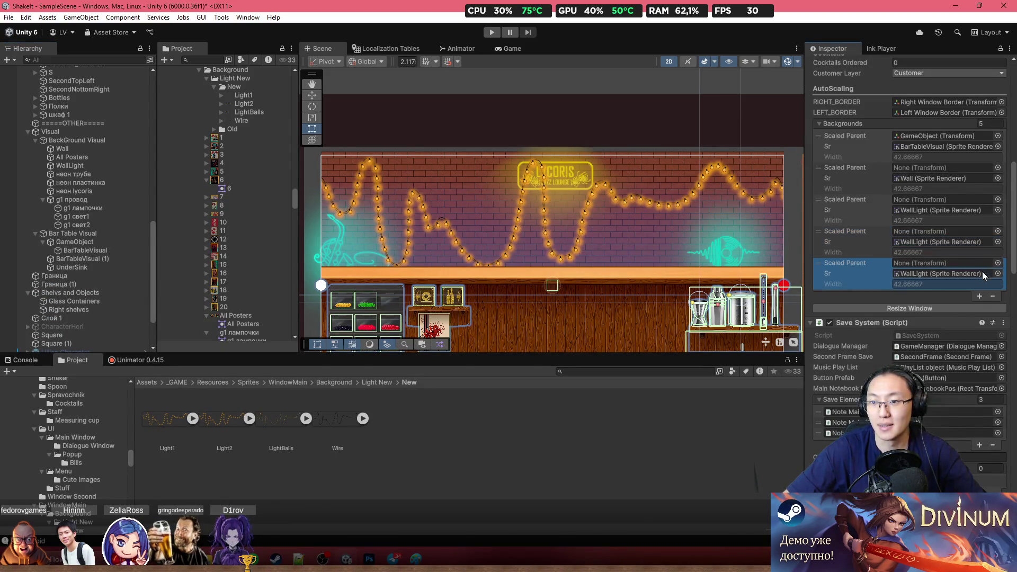
left_click(980, 295)
left_click(977, 327)
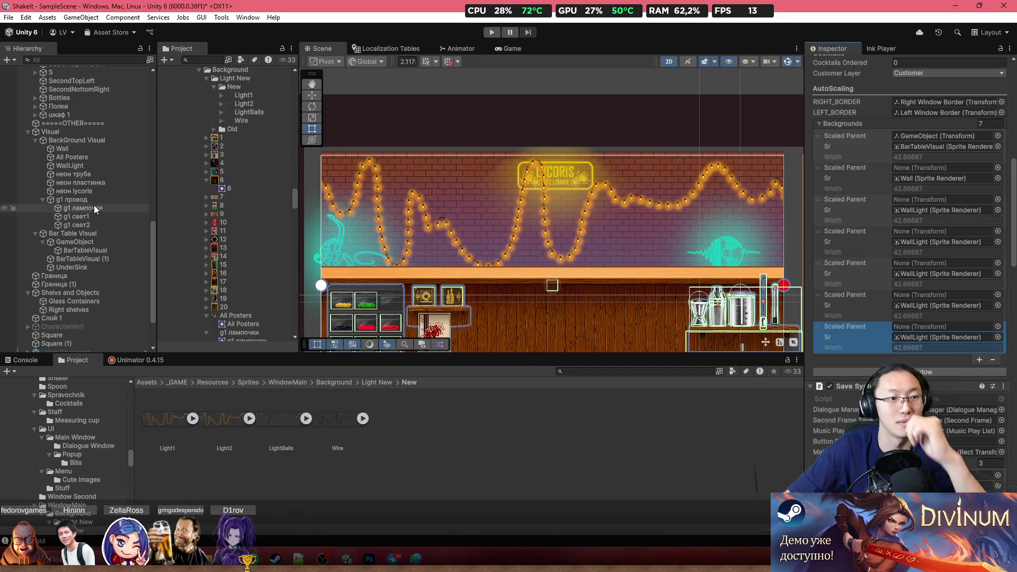
Step: Drag the wire, bulbs and свет1 renderers into the new Backgrounds entries
left_click_drag(80, 200, 942, 242)
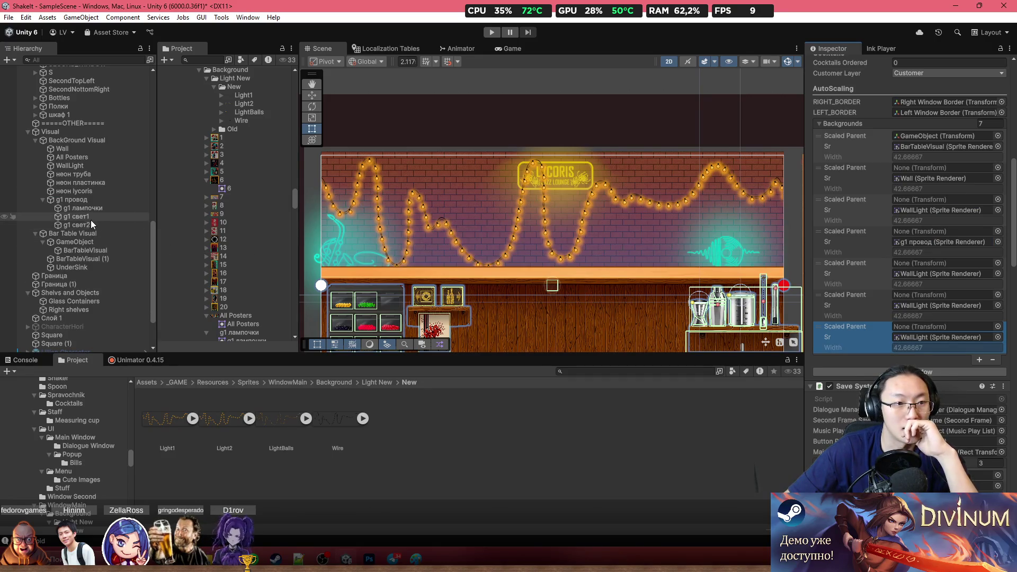
left_click_drag(79, 208, 942, 273)
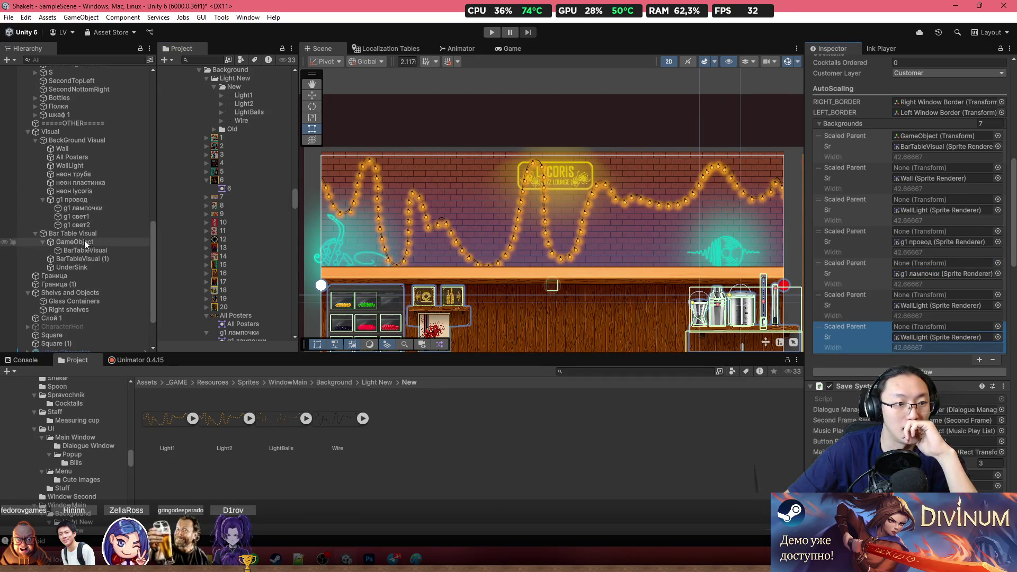
left_click_drag(91, 217, 955, 314)
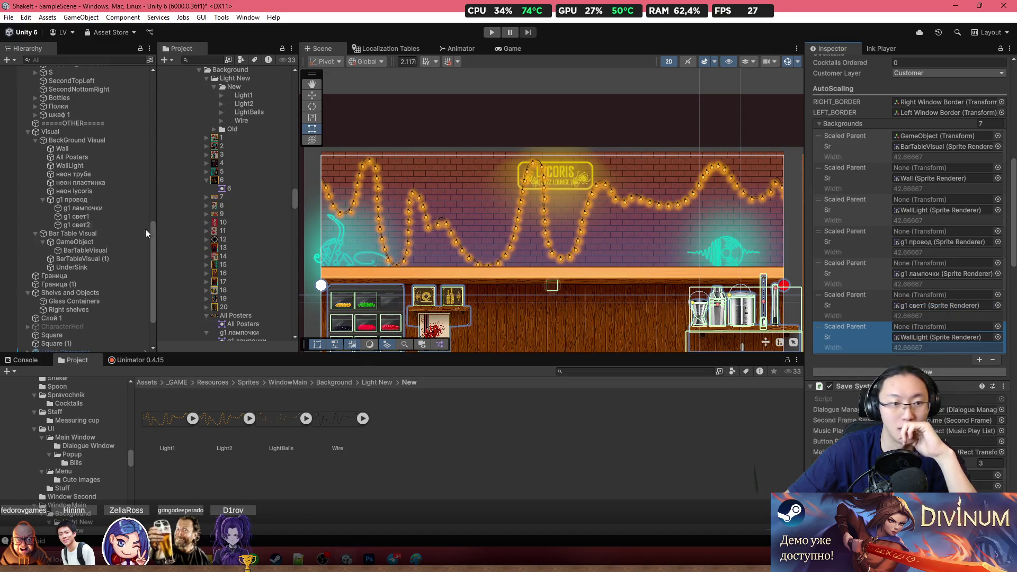
left_click_drag(79, 225, 980, 341)
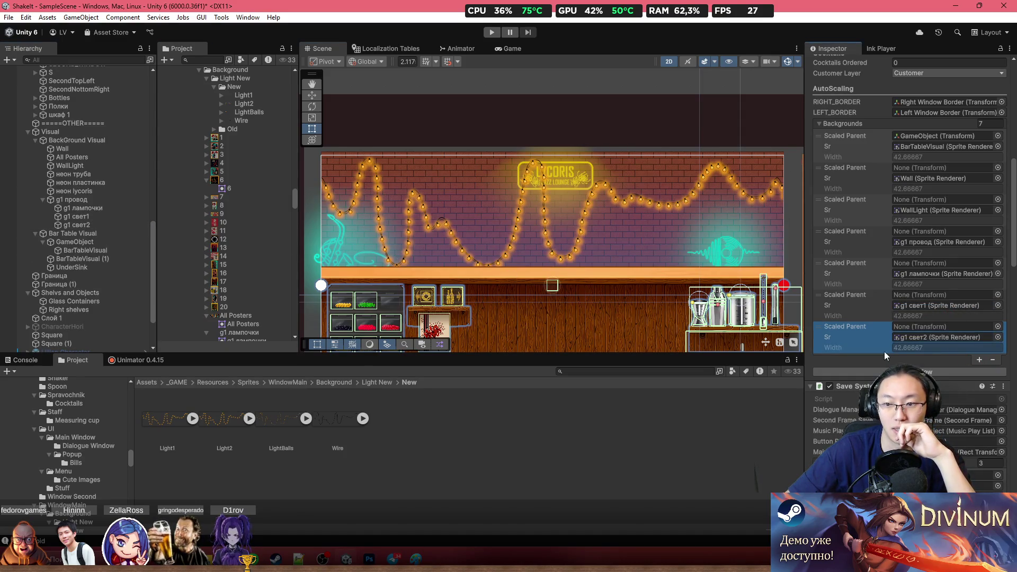
scroll(735, 225, "down", 2)
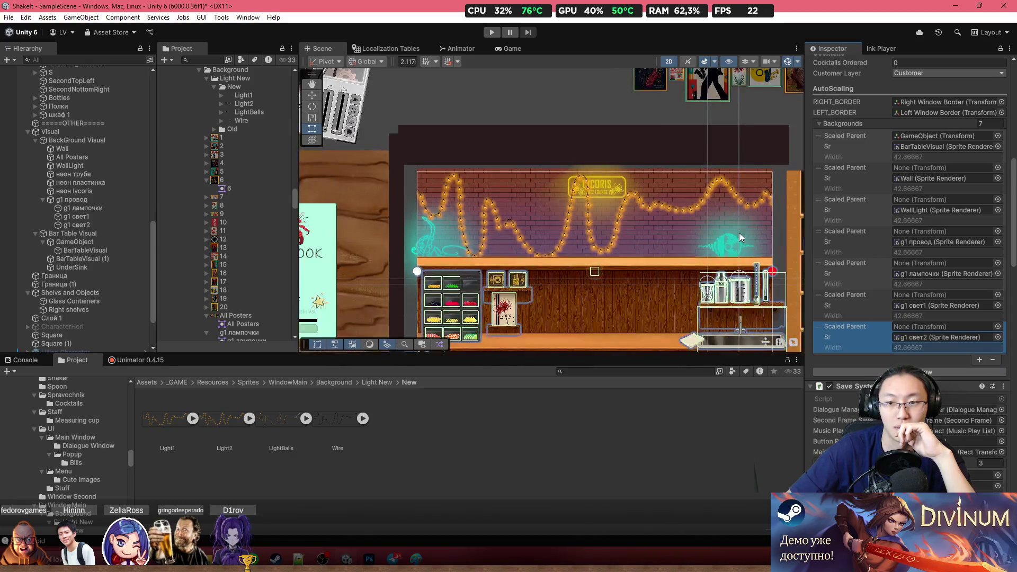
scroll(639, 249, "up", 1)
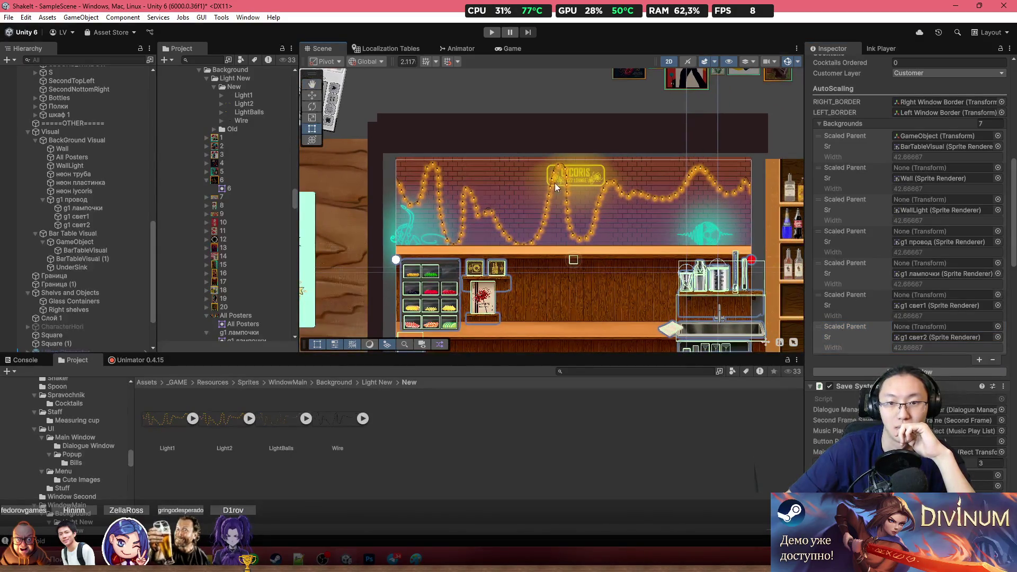
scroll(597, 185, "up", 2)
left_click(597, 185)
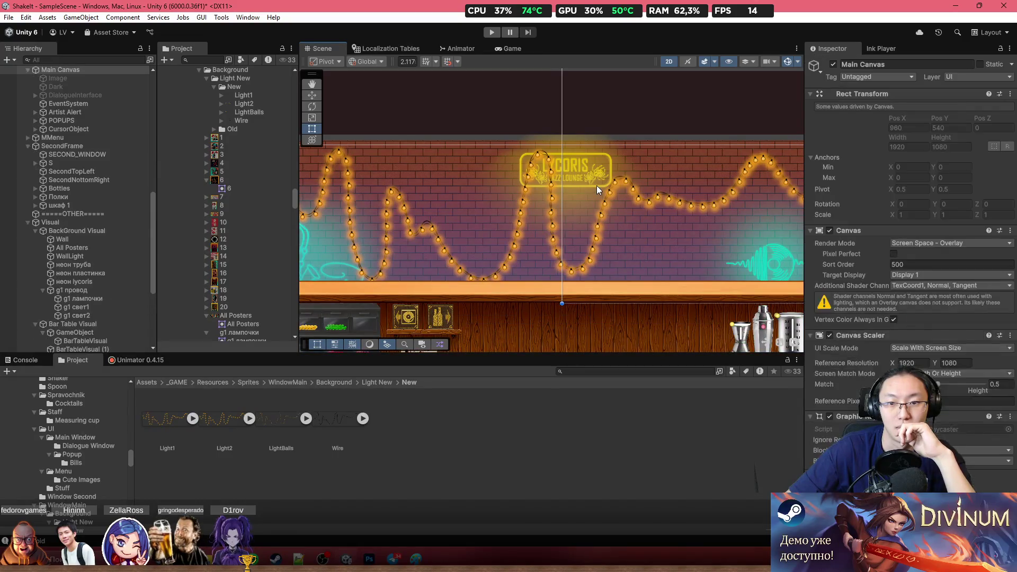
left_click(598, 185)
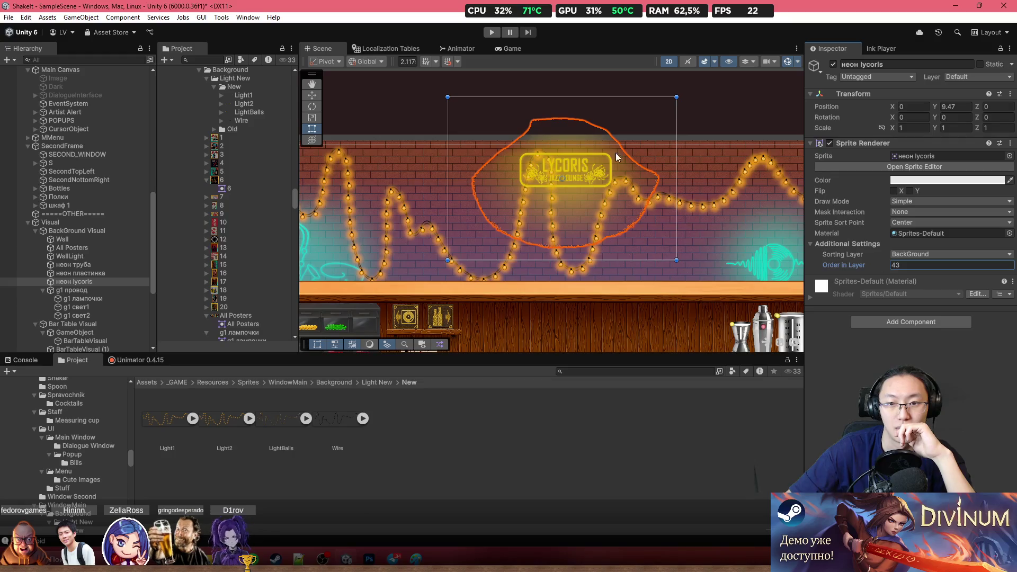
scroll(575, 226, "down", 2)
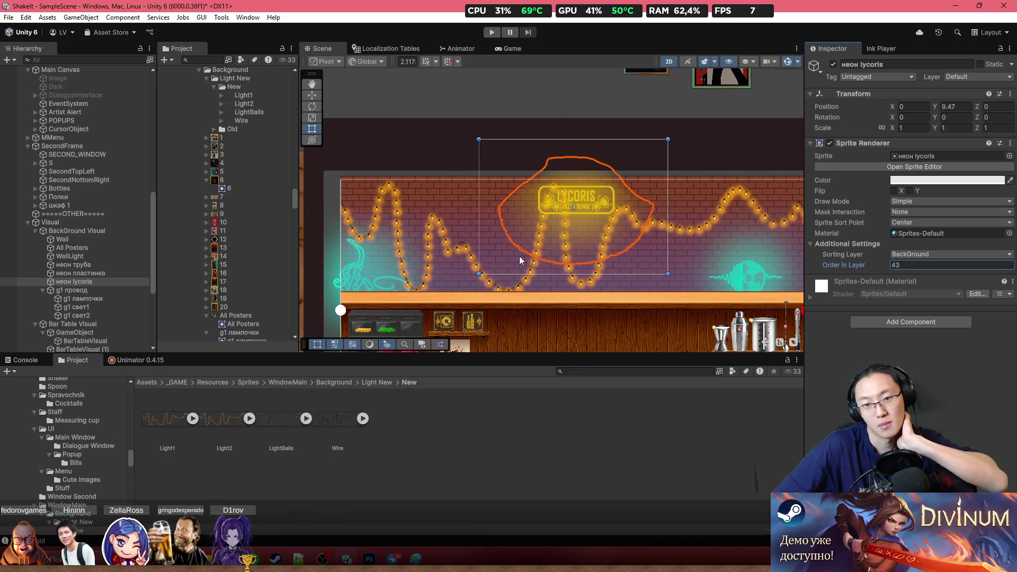
scroll(521, 260, "down", 3)
left_click_drag(563, 200, 601, 226)
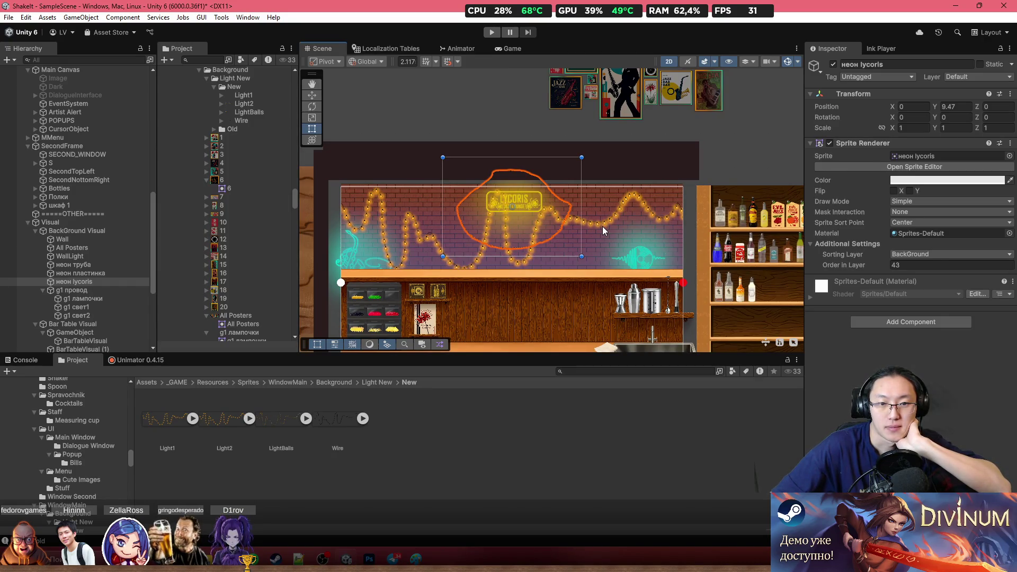
Step: Start Play mode and inspect the g1 провод wire object while the garland glows
left_click(495, 31)
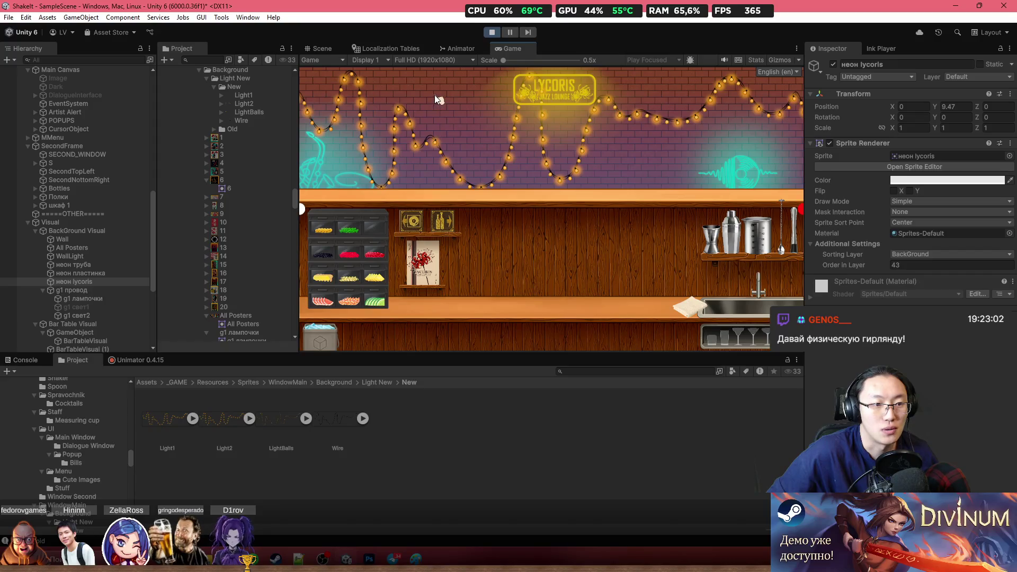
left_click(101, 291)
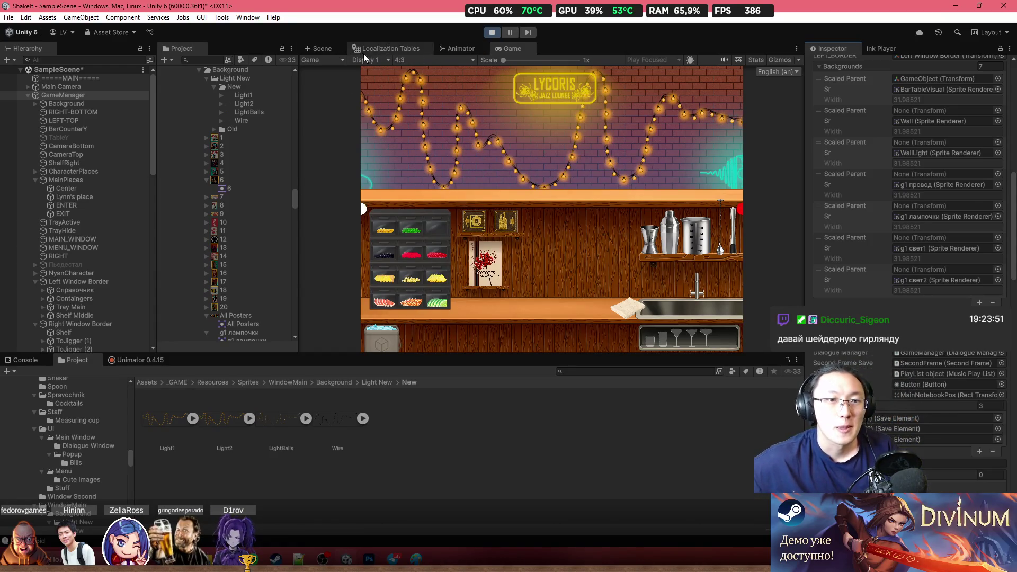
Step: Preview the running game at UltraWide 3440x1440 in the Game view
left_click(322, 48)
scroll(577, 243, "down", 3)
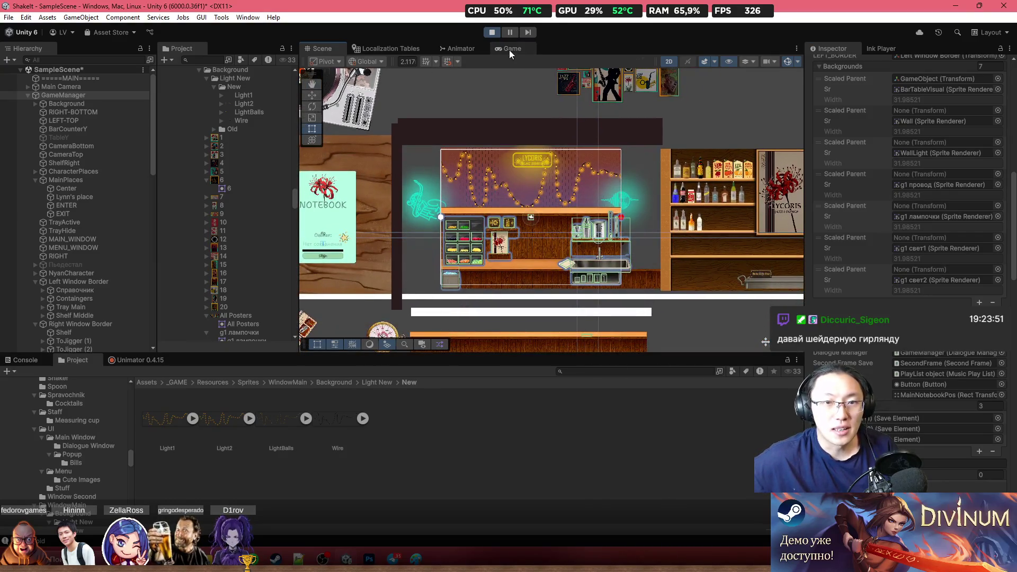
left_click(510, 50)
left_click(415, 61)
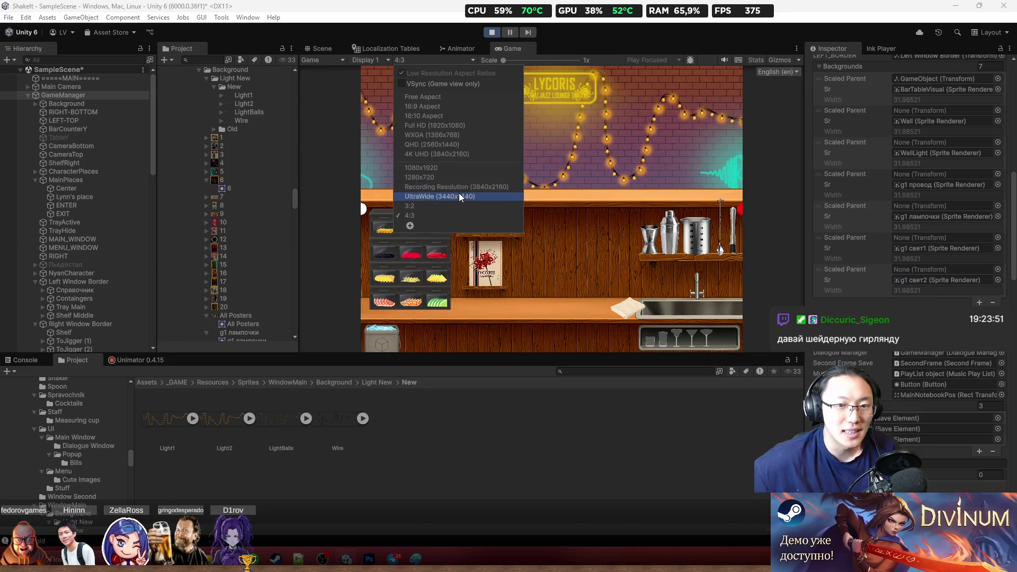
left_click(458, 197)
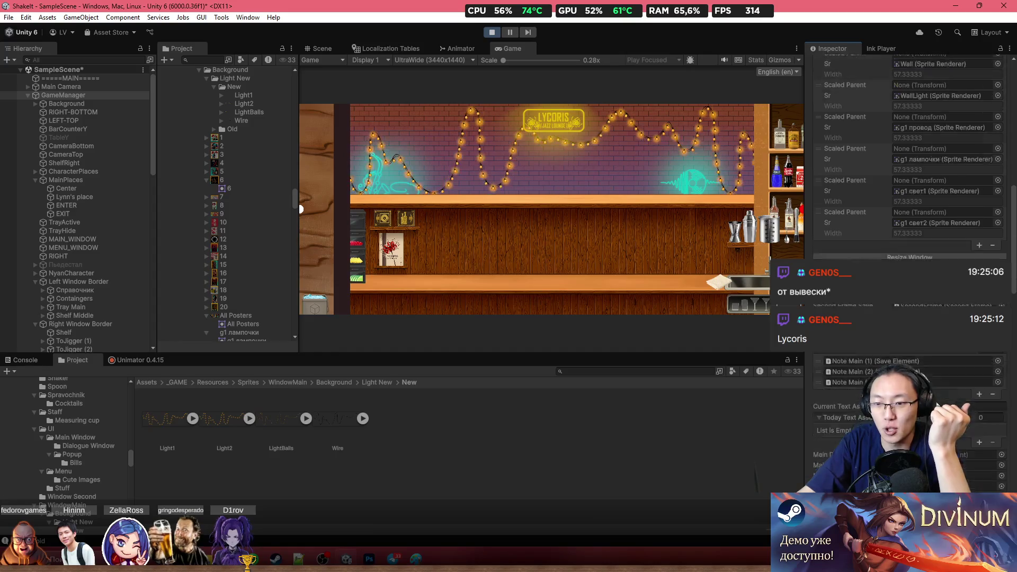
scroll(906, 199, "down", 5)
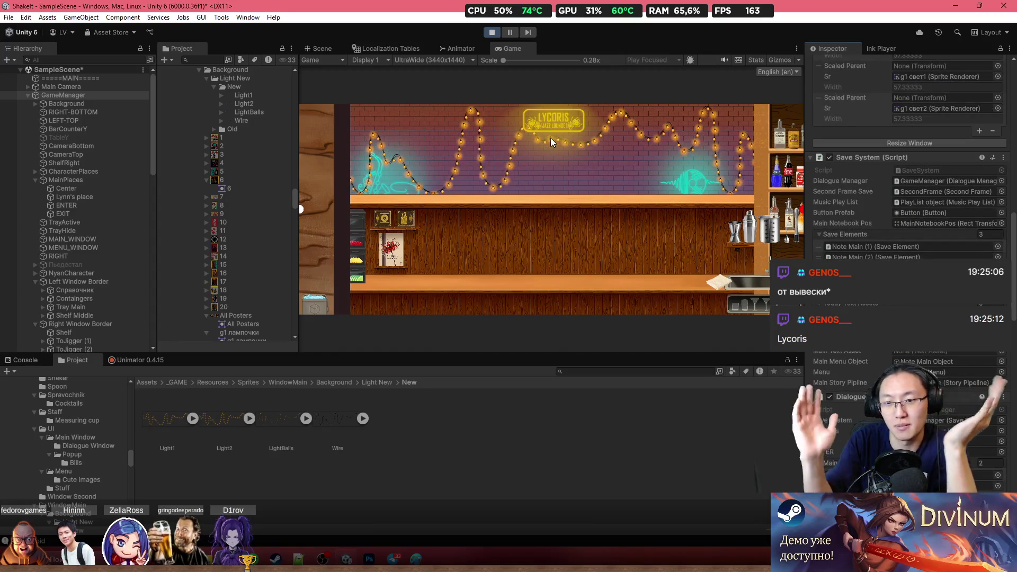
Step: Preview the game at Full HD 1920x1080, then return to the Scene view
left_click(442, 61)
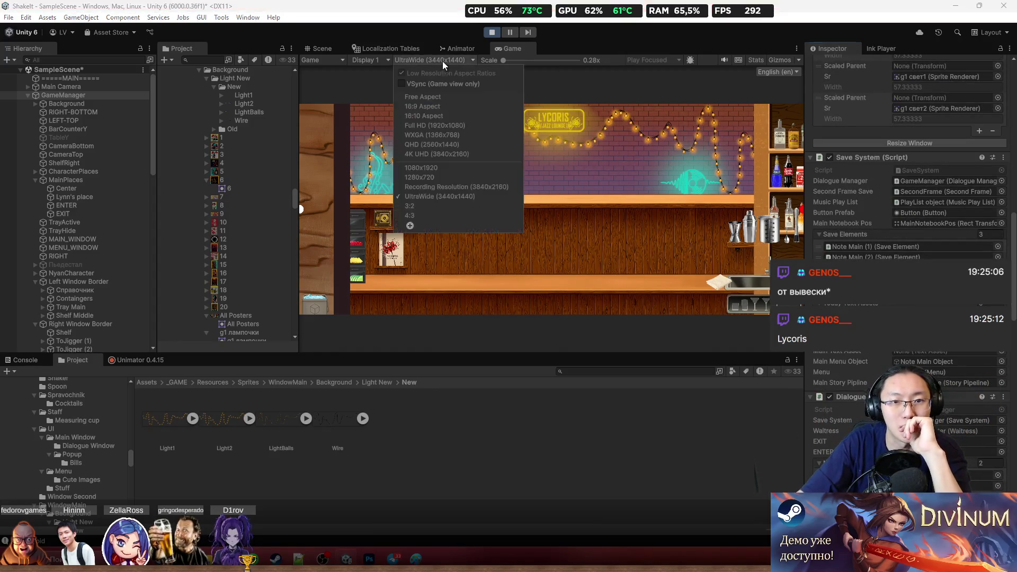
left_click(469, 126)
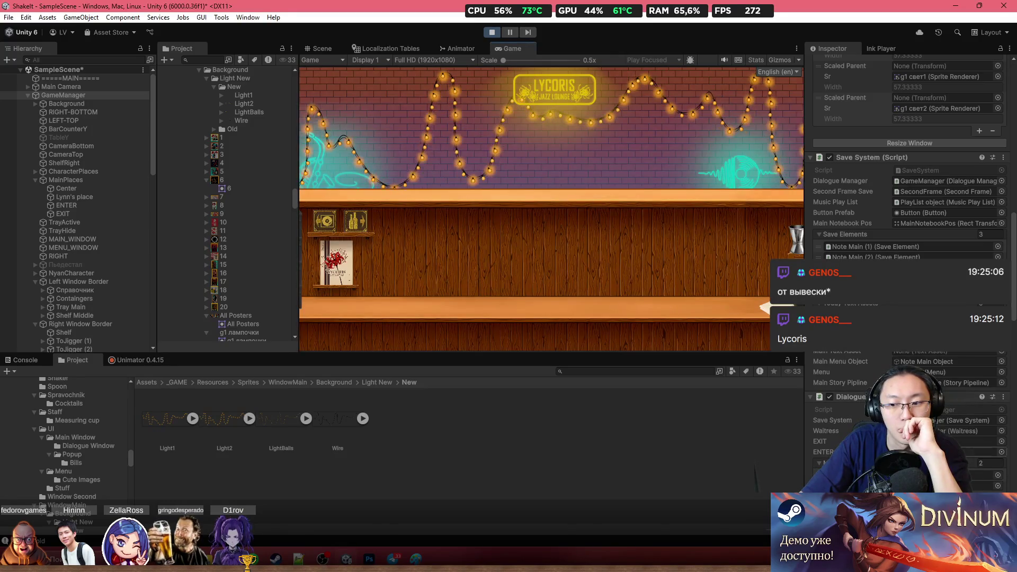
scroll(874, 382, "down", 2)
scroll(898, 369, "down", 3)
scroll(934, 352, "down", 2)
scroll(934, 352, "up", 3)
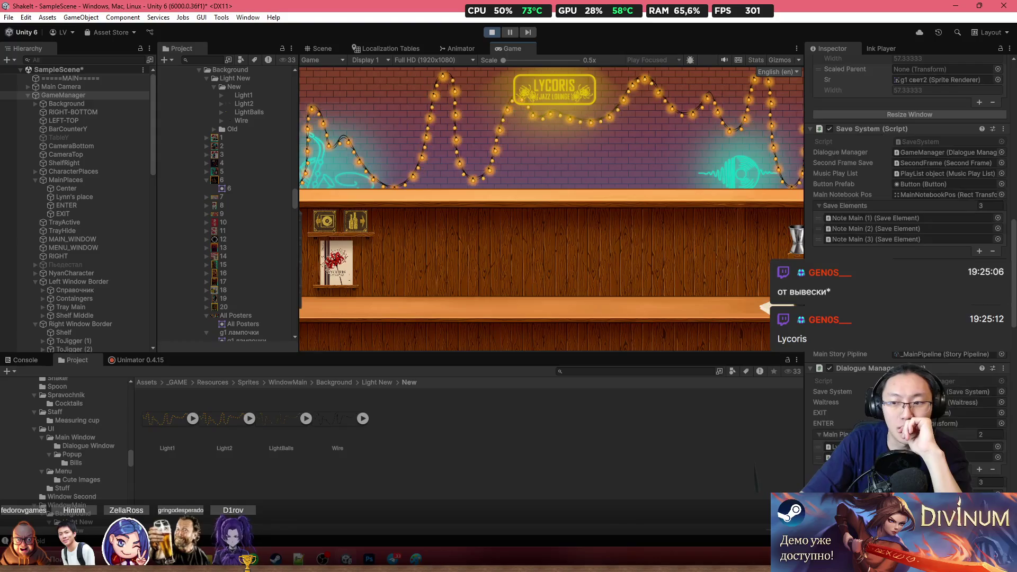
scroll(906, 239, "up", 3)
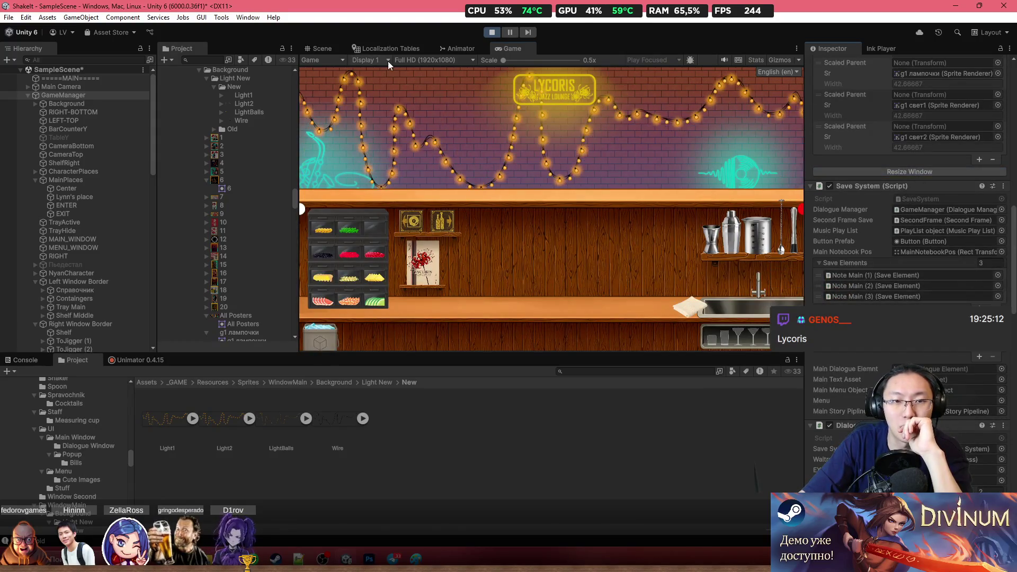
left_click(322, 49)
scroll(541, 219, "down", 2)
scroll(628, 217, "up", 2)
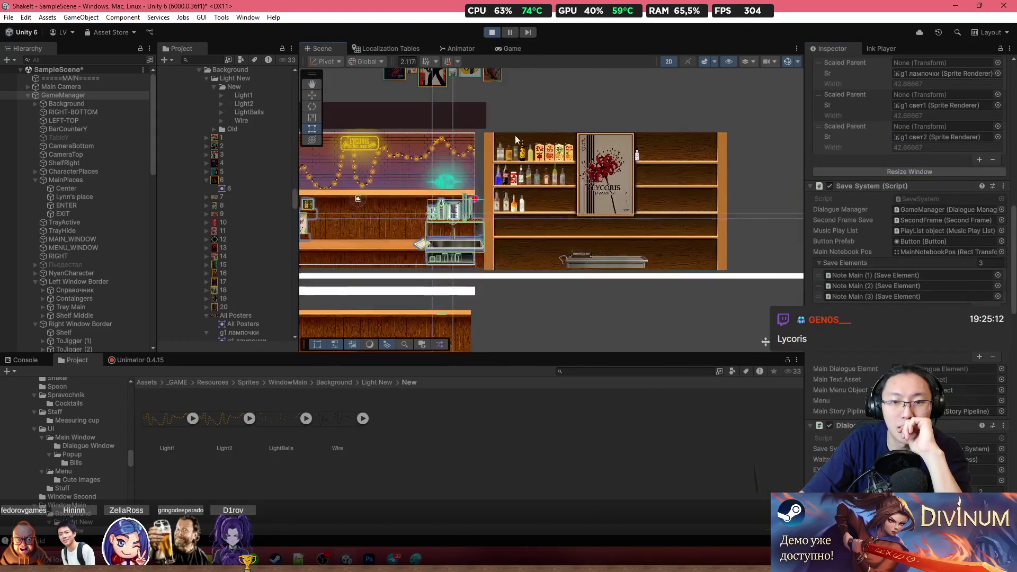
Step: Pan the Scene view to reveal the notebooks and TO BAR sign beside the bar
key("Left")
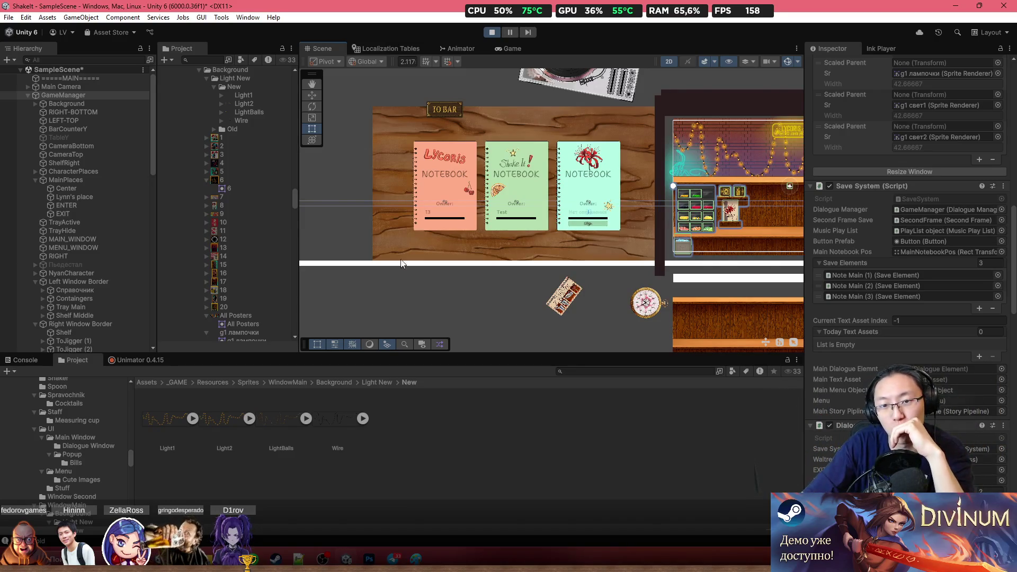
scroll(620, 197, "down", 4)
scroll(562, 197, "down", 1)
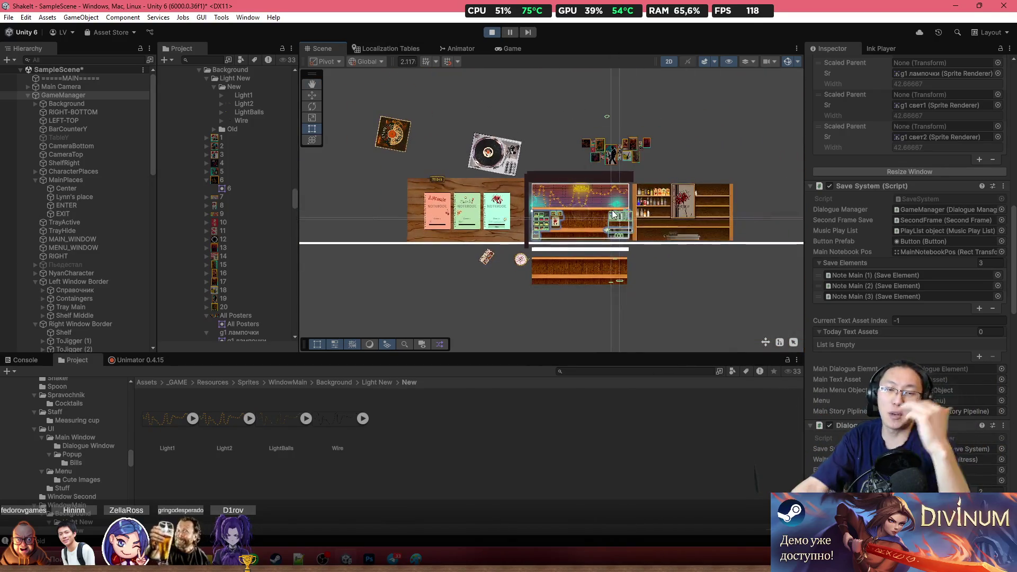
scroll(458, 192, "up", 1)
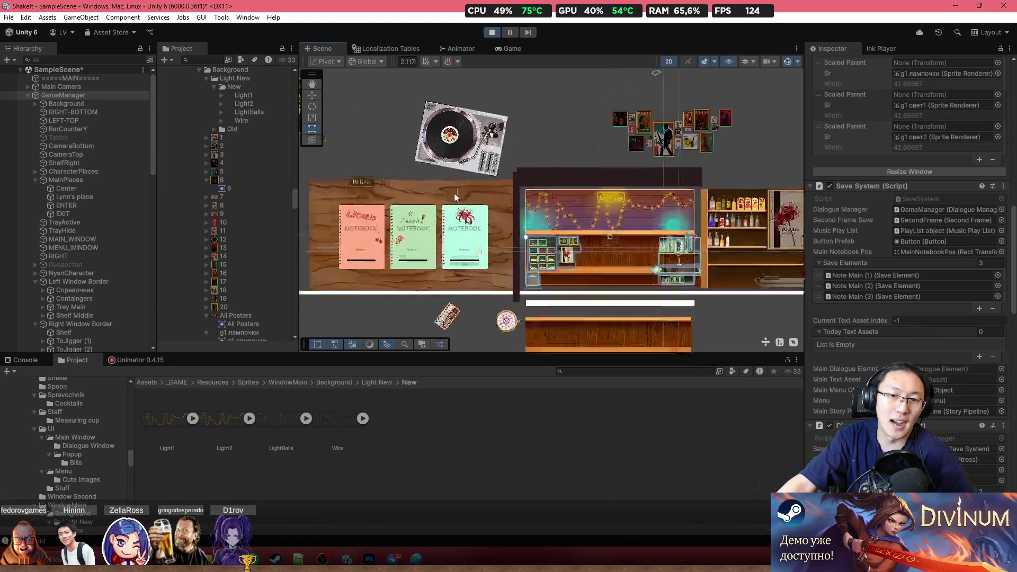
scroll(459, 190, "up", 1)
scroll(480, 181, "up", 1)
scroll(490, 177, "up", 1)
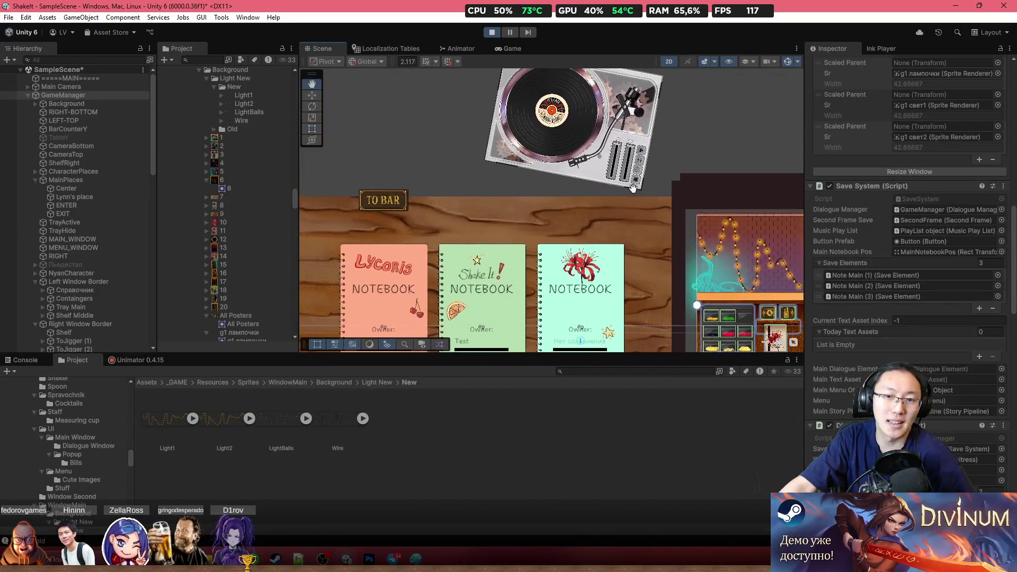
left_click_drag(491, 178, 664, 175)
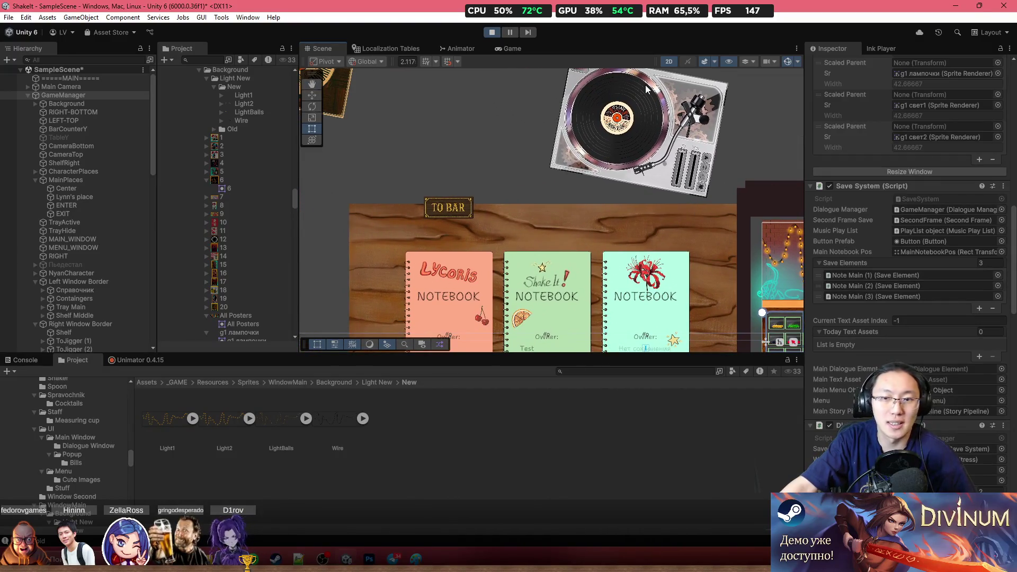
scroll(520, 137, "down", 1)
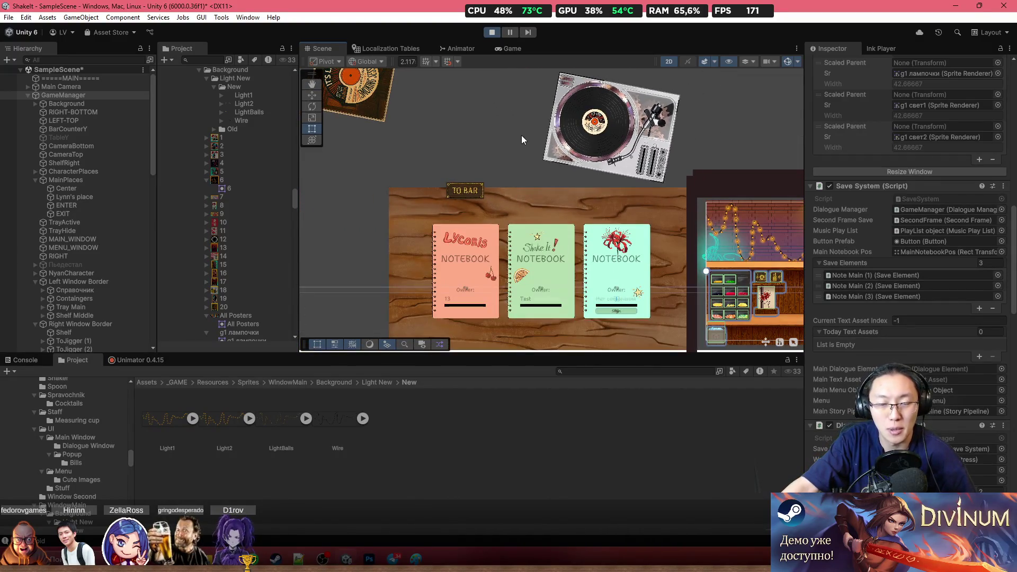
scroll(556, 124, "down", 1)
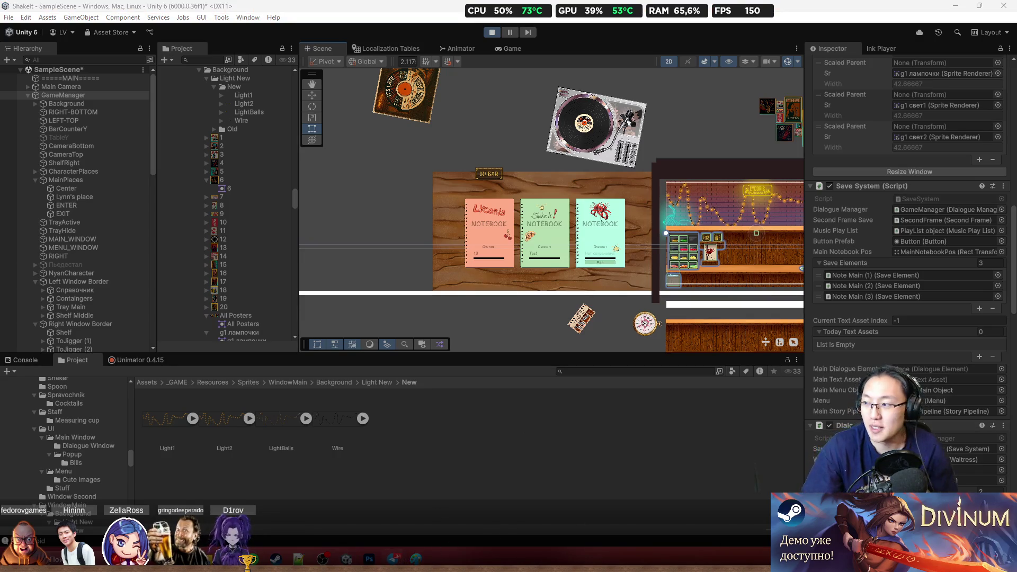
Step: Bring up the Telegram window with the chat list shown from the top
key("alt+Tab")
left_click(446, 189)
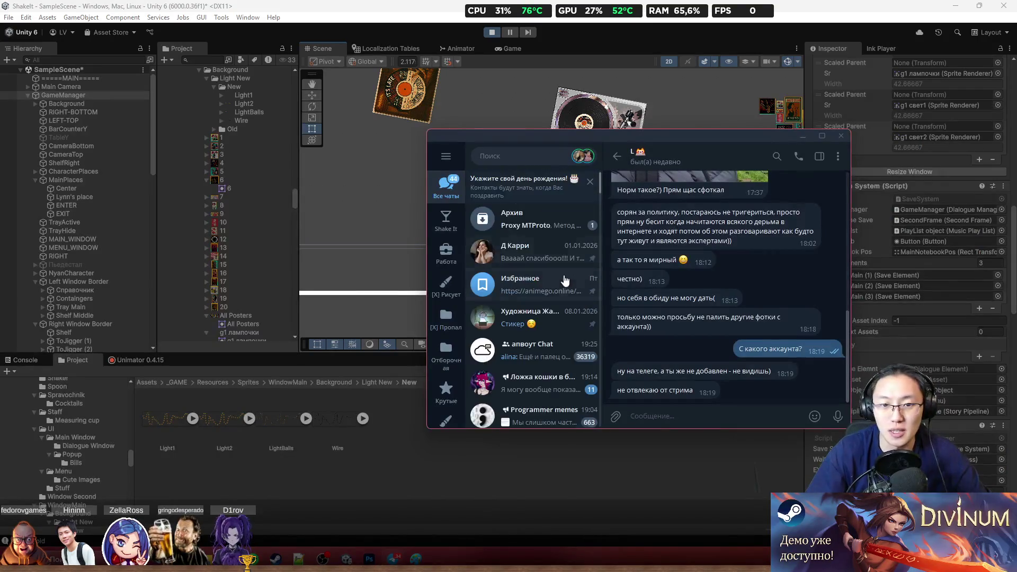
Step: Navigate Shake It > Tentacle Team to the [Twitch] Анонсы всех стримов topic
left_click(449, 213)
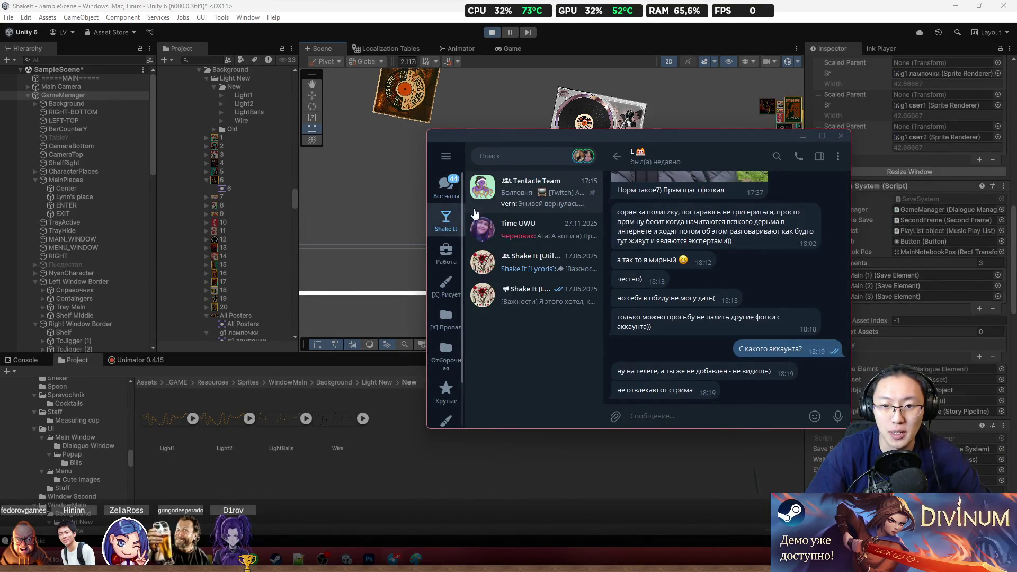
left_click(531, 195)
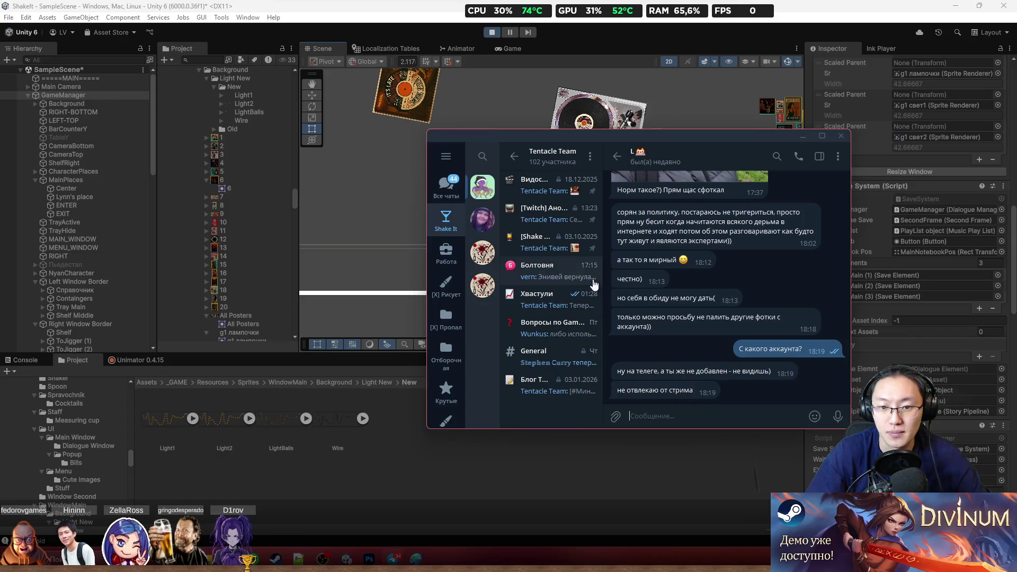
left_click(541, 187)
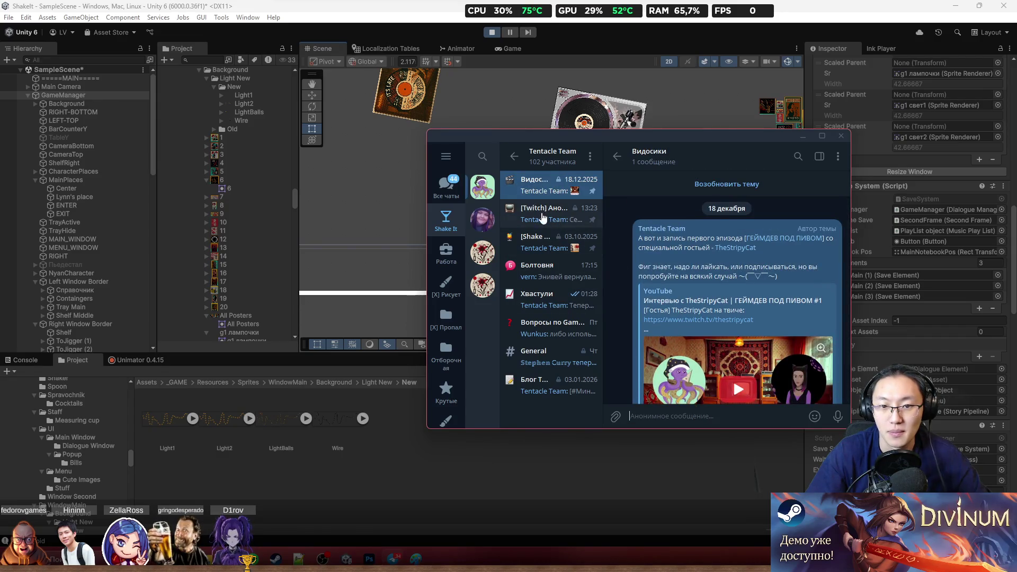
left_click(546, 220)
Step: Edit the 17 January announcement so the second stream reads 18:30 - 22:30 and save it
right_click(782, 338)
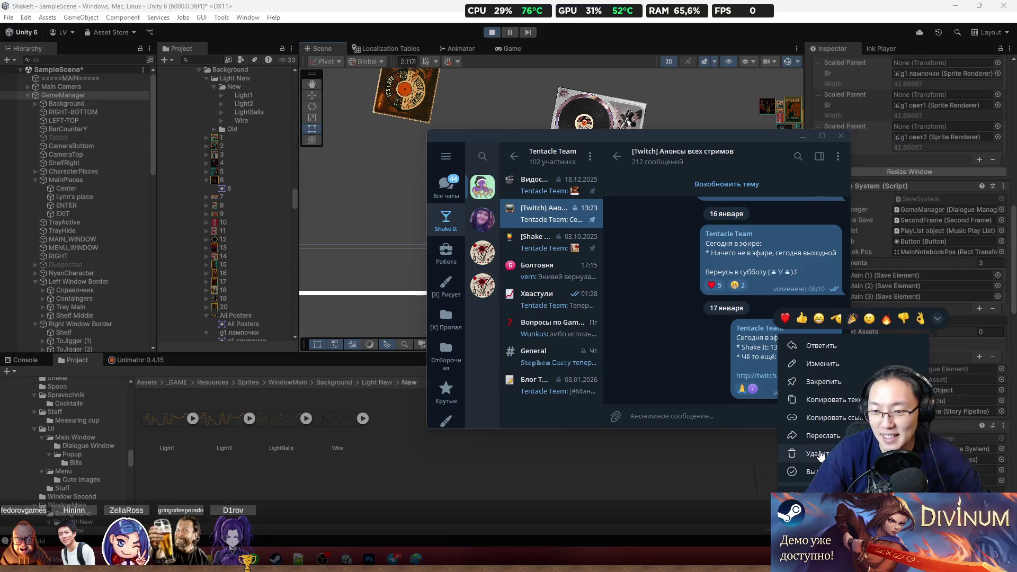
left_click(824, 363)
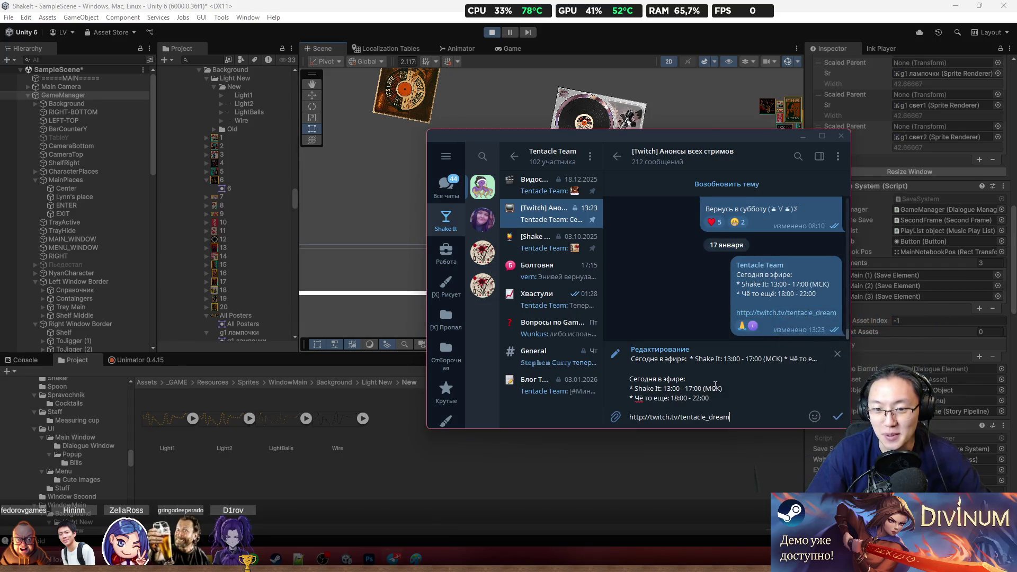
left_click_drag(675, 399, 680, 402)
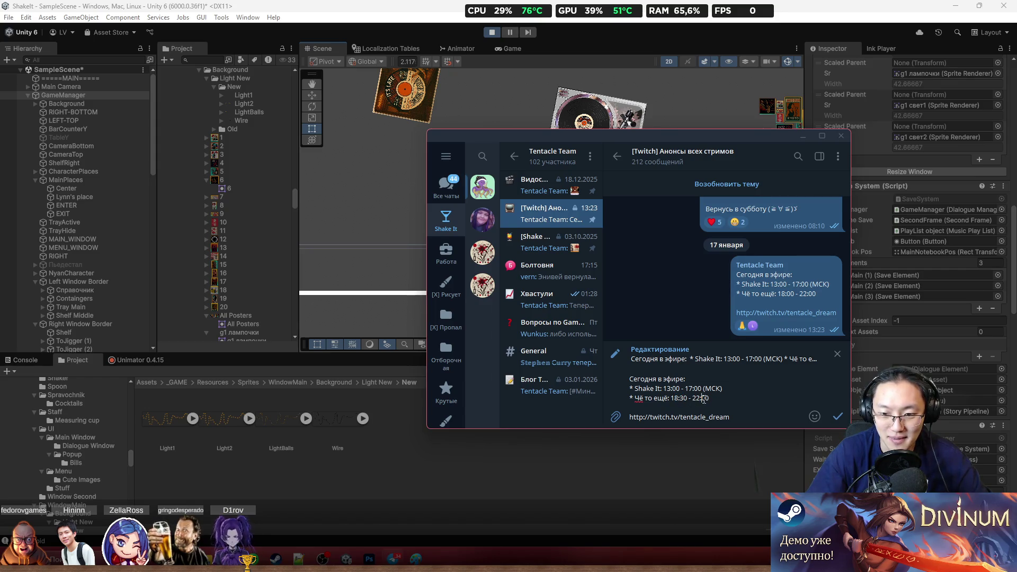
left_click(837, 416)
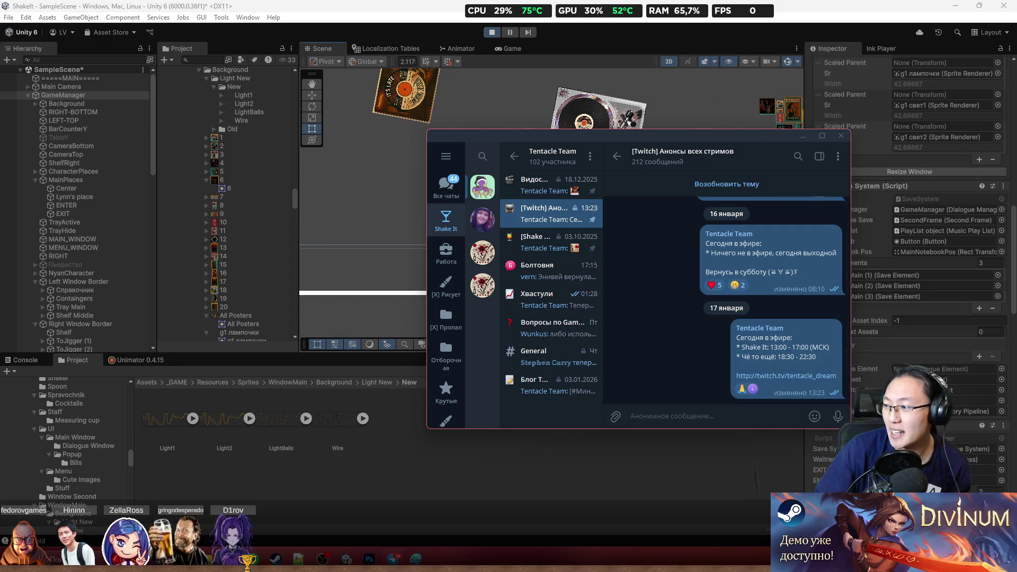
Step: Close the Telegram window and stop the running game in Unity
left_click(842, 138)
left_click(492, 33)
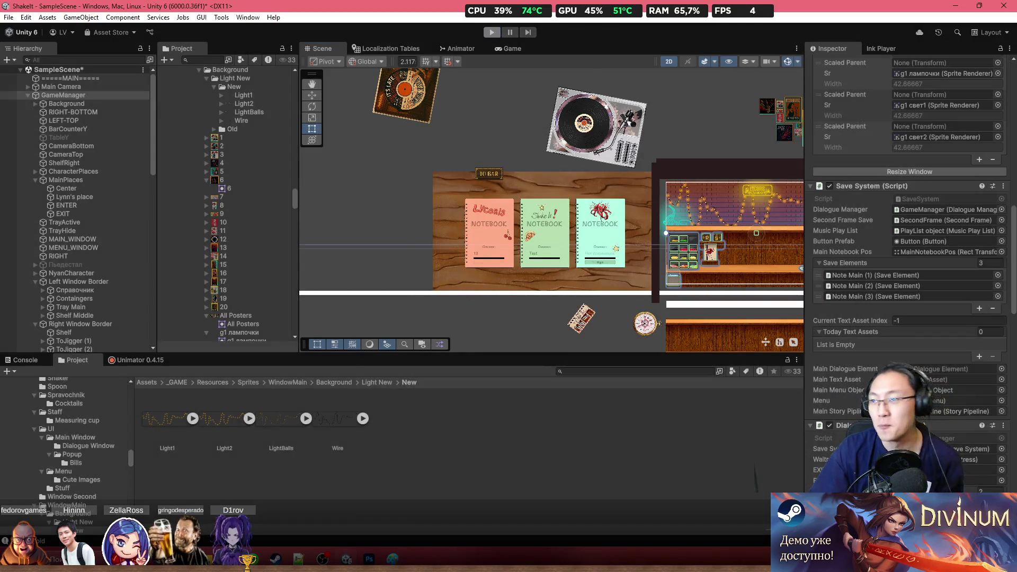